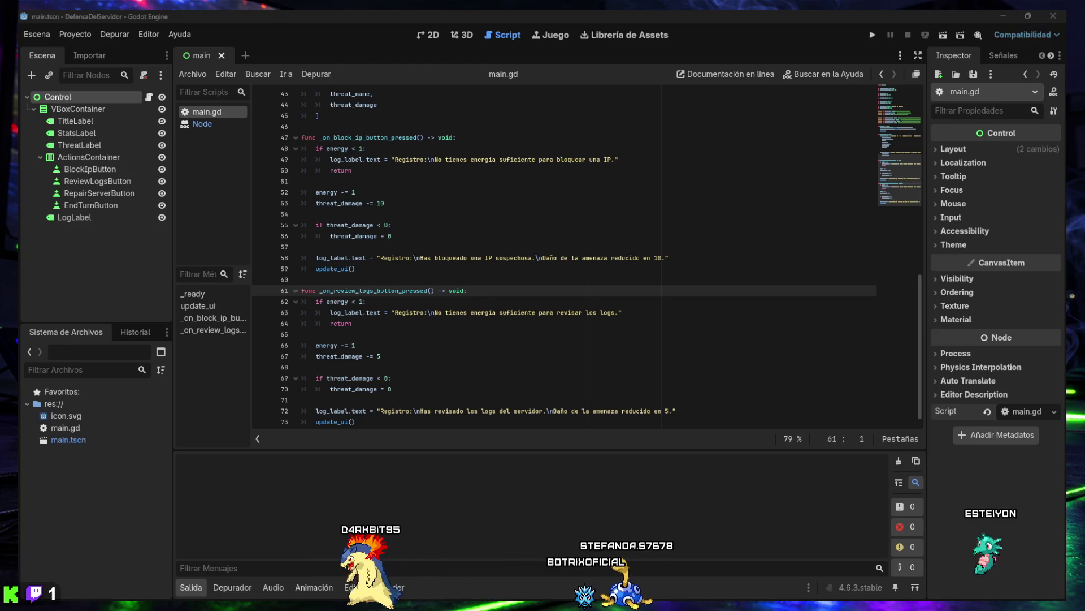
Place the caret in main.gd's code and select all of it with Ctrl+A
left_click(406, 259)
scroll(421, 266, "down", 5, "ctrl")
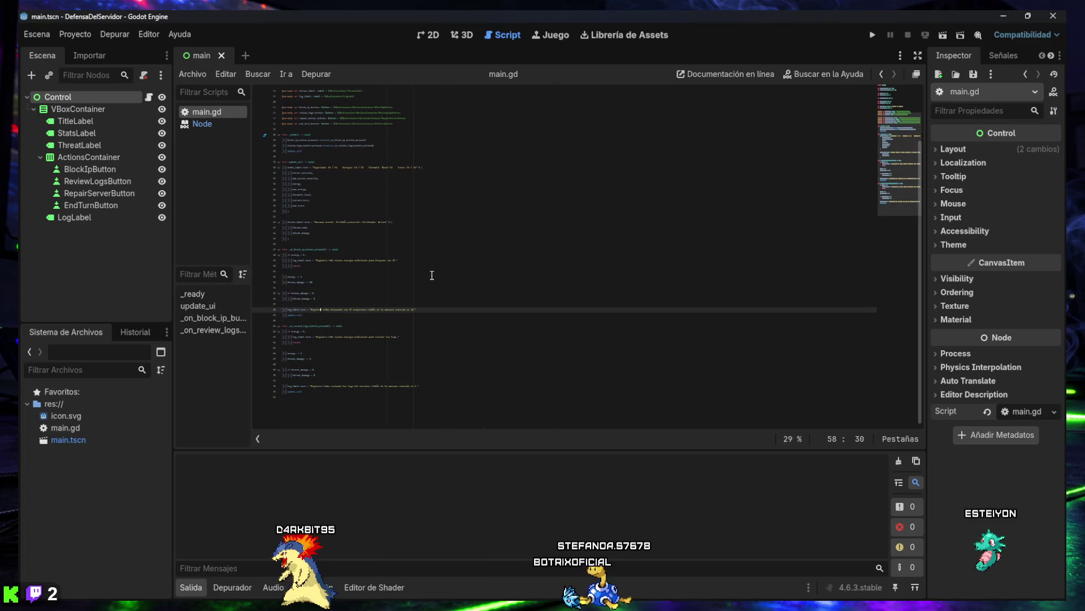
scroll(432, 276, "up", 5)
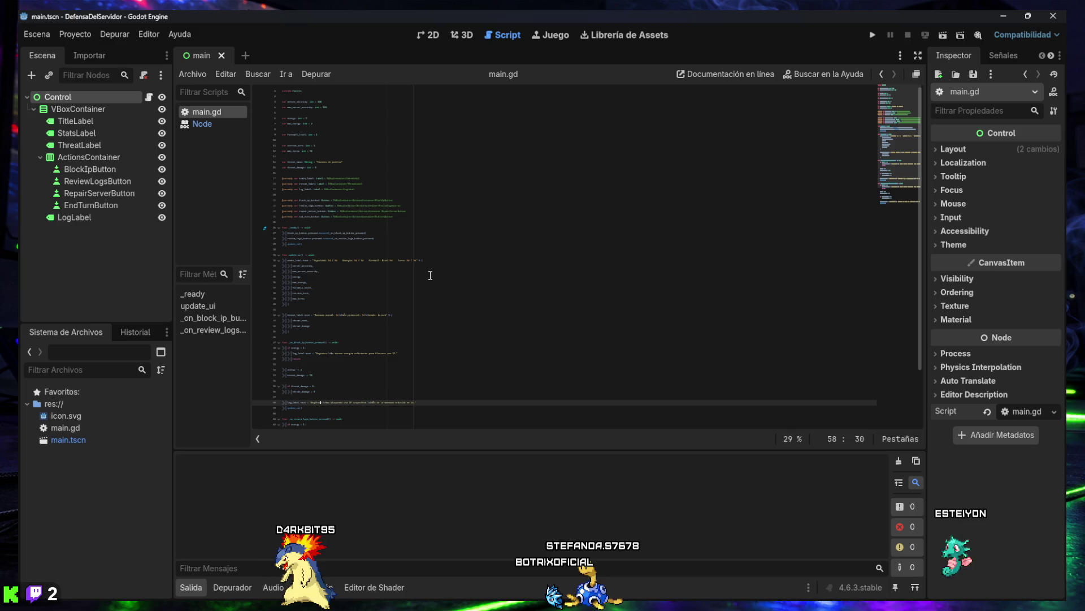
left_click(411, 255)
key("ctrl+a")
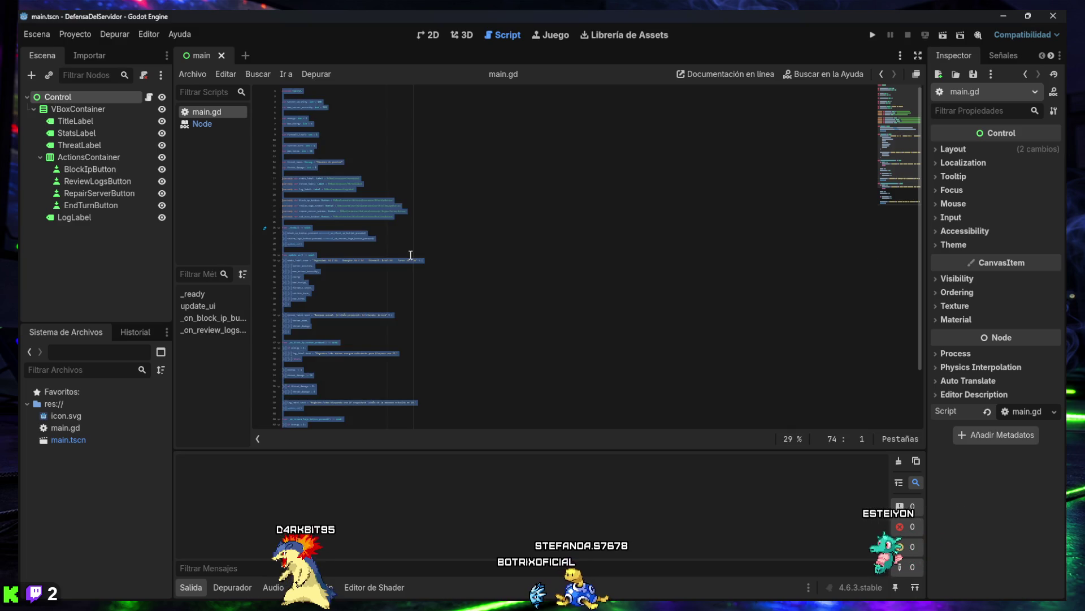
Paste the commented main.gd code over the selection and scroll back to line 1 to check it
key("ctrl+v")
scroll(411, 255, "up", 4, "ctrl")
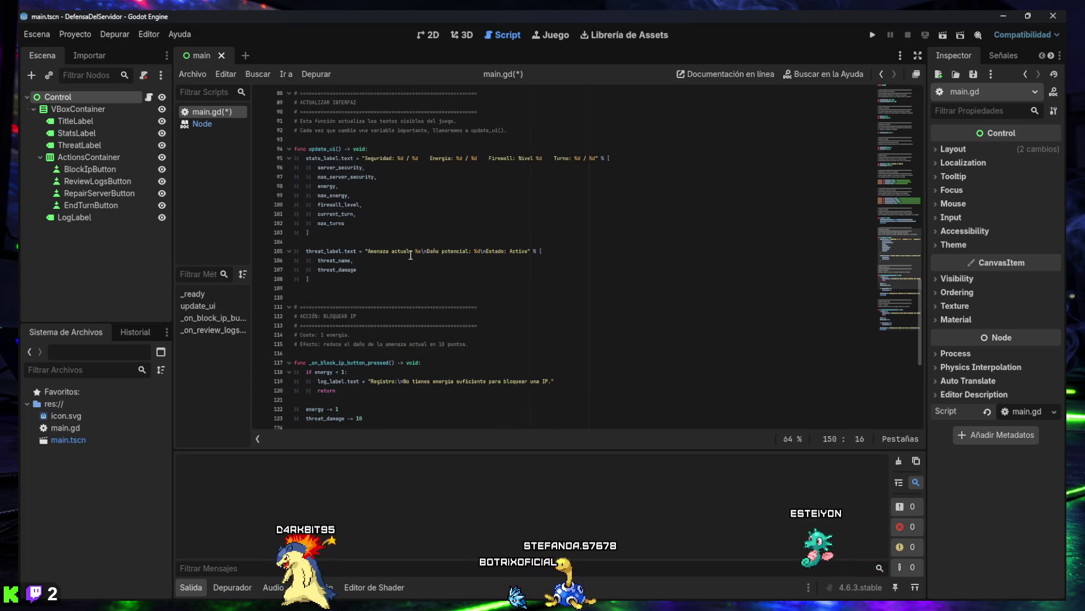
scroll(411, 255, "up", 2, "ctrl")
scroll(405, 257, "down", 5)
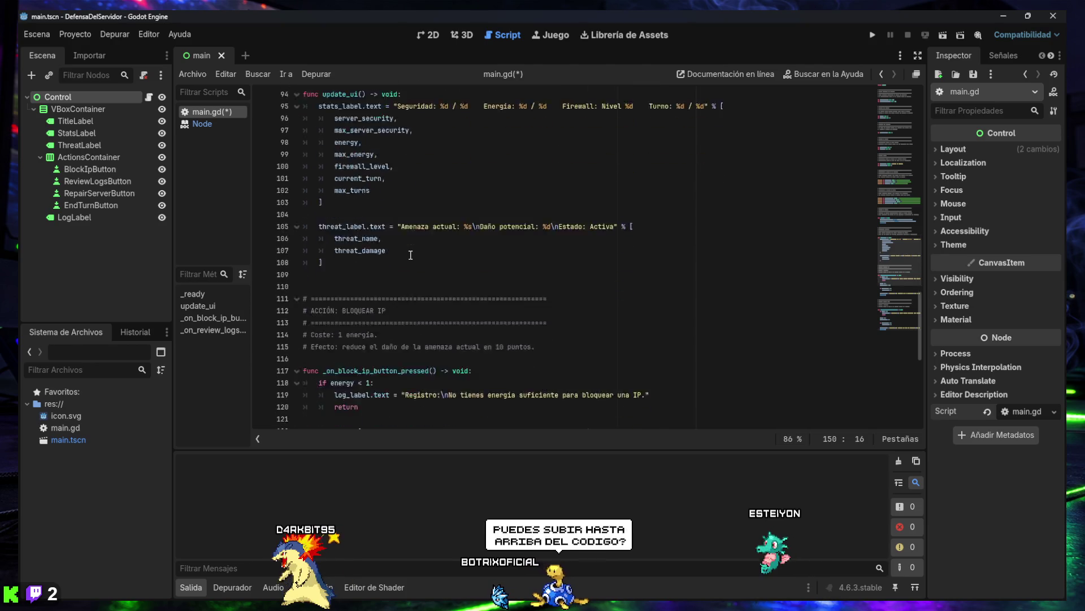
scroll(402, 259, "down", 6)
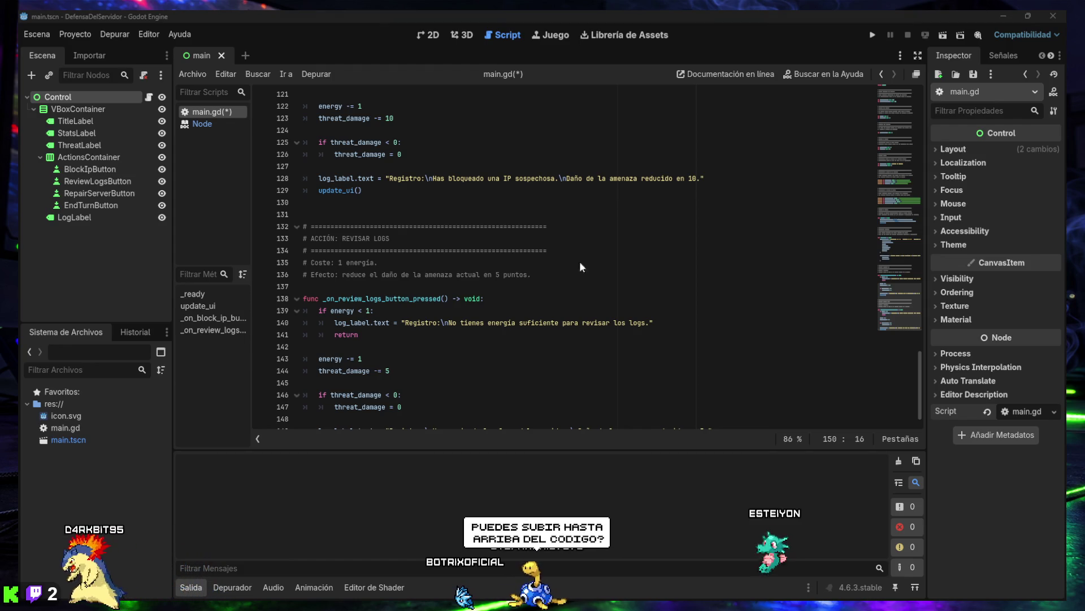
scroll(416, 302, "up", 5)
scroll(416, 302, "up", 20)
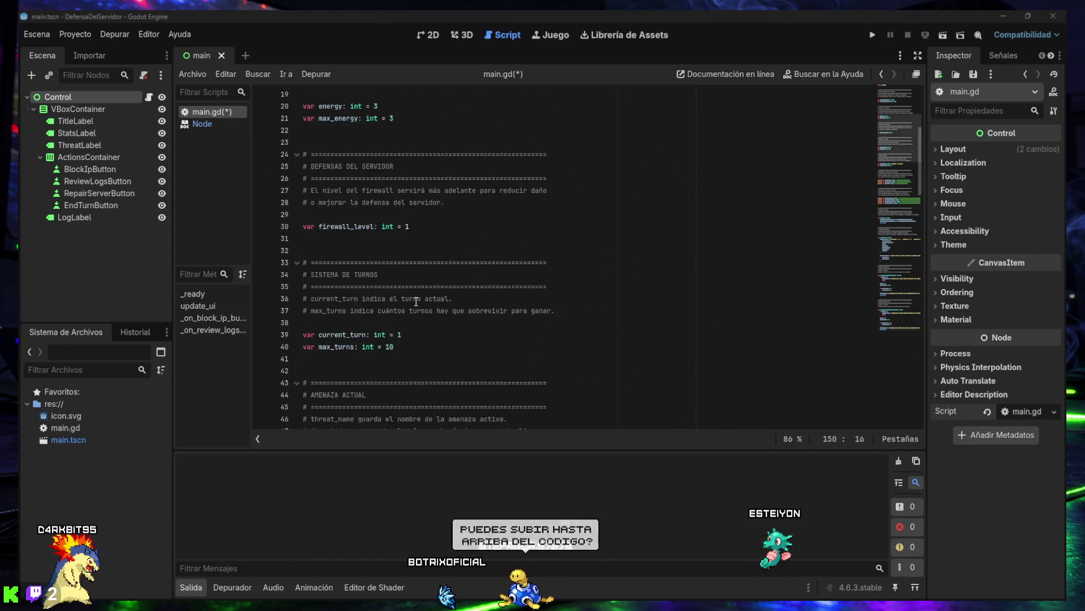
scroll(416, 302, "up", 2)
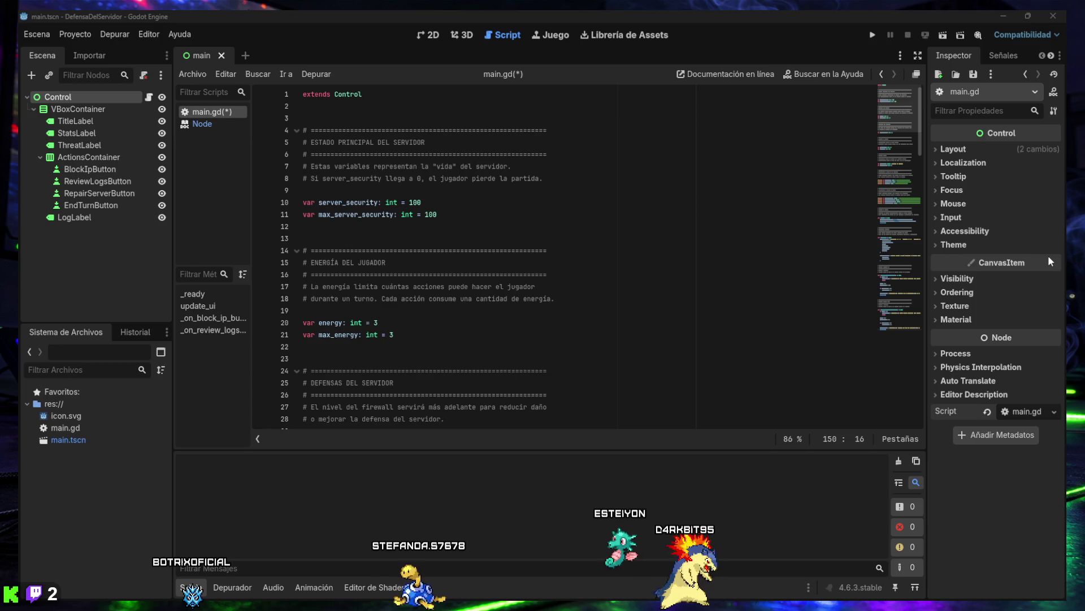
Scroll through main.gd to read the commented variable sections
scroll(541, 260, "down", 3)
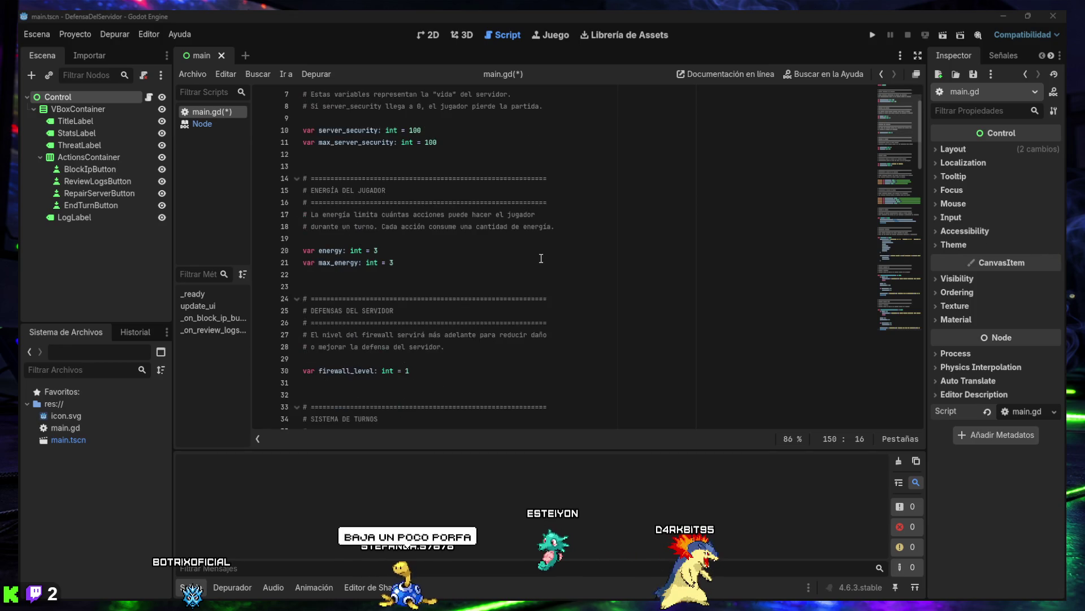
scroll(538, 257, "down", 1)
scroll(538, 257, "down", 1)
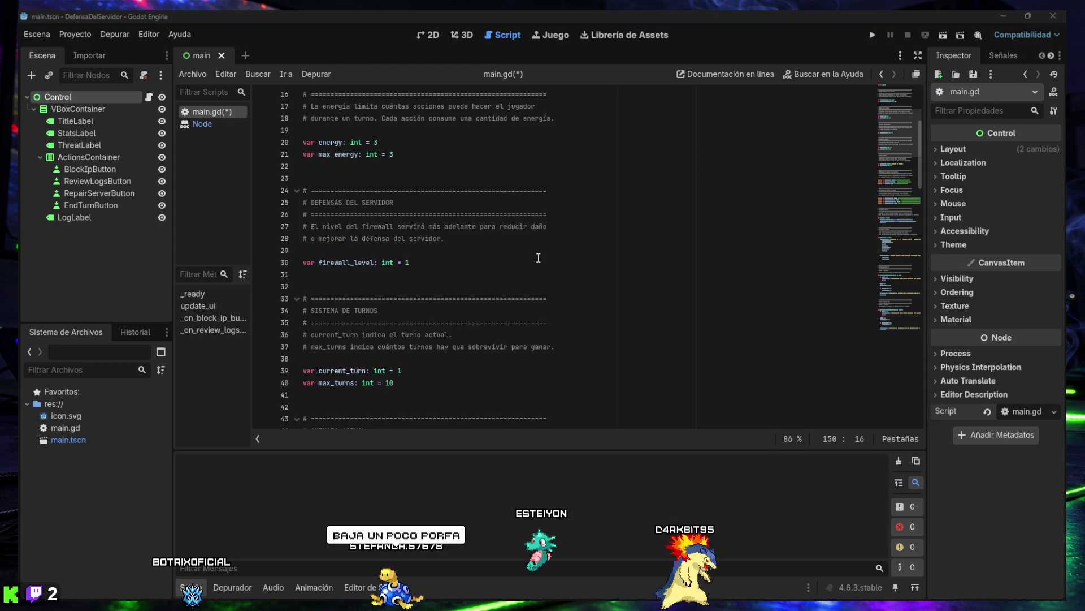
mouse_move(893, 135)
left_mouse_down()
mouse_move(893, 163)
mouse_move(893, 153)
left_mouse_up()
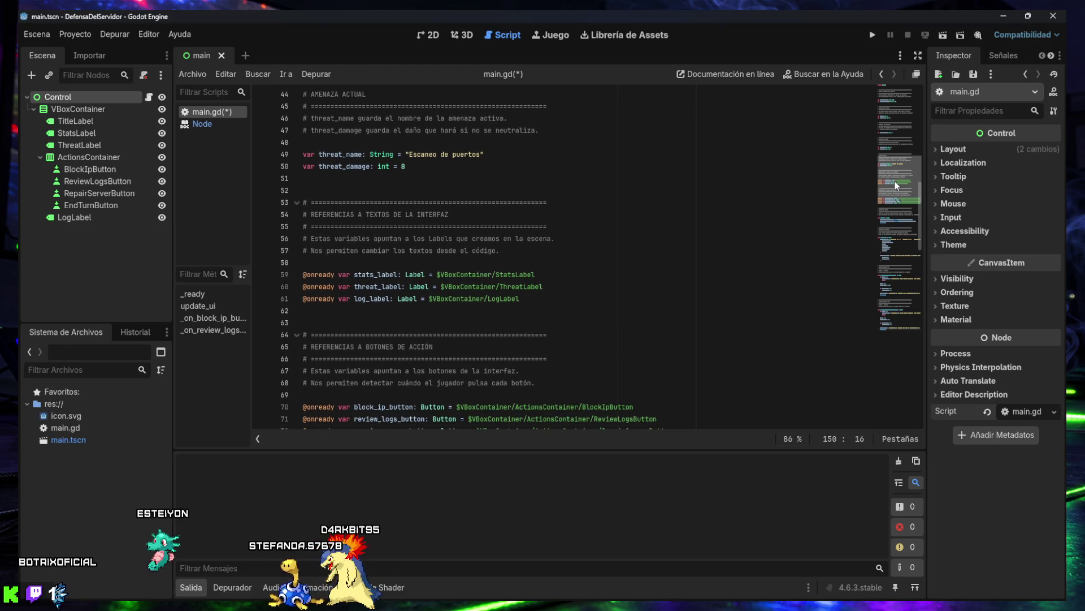
left_click_drag(894, 182, 896, 202)
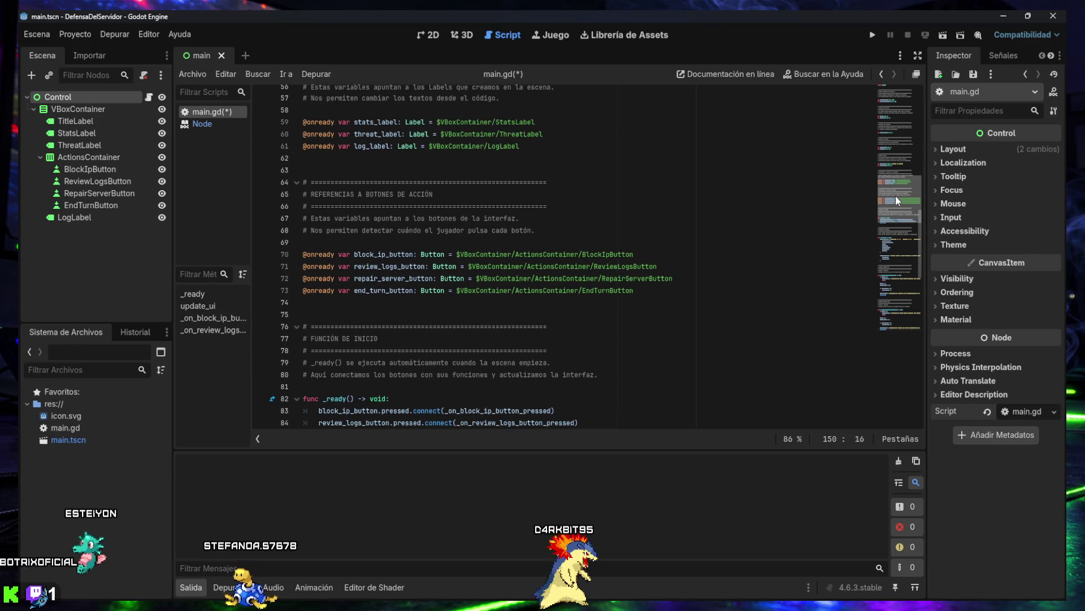
scroll(893, 198, "up", 7)
scroll(891, 198, "up", 5)
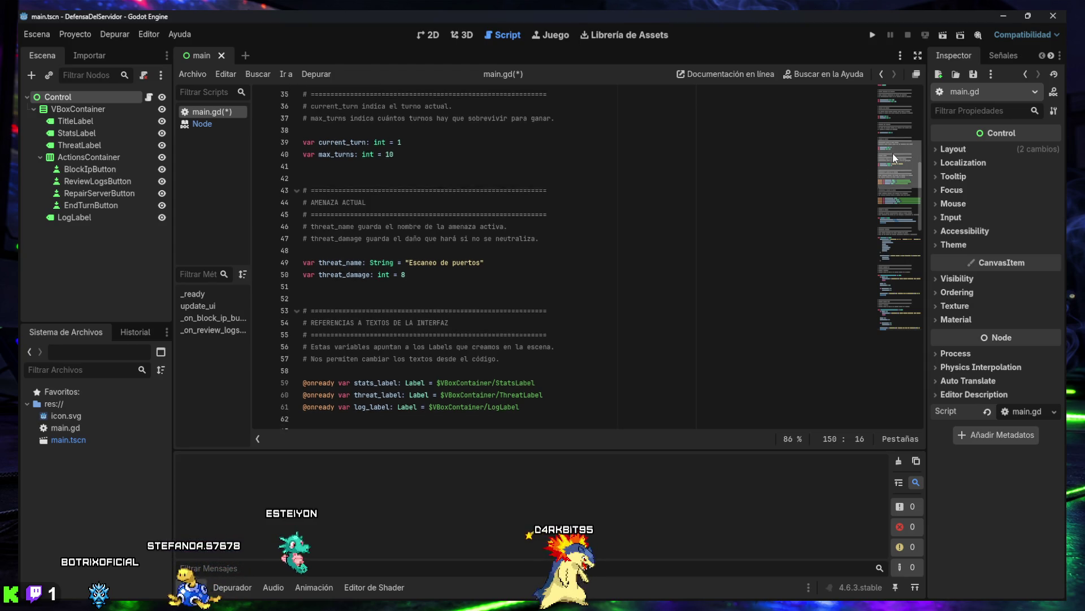
left_click_drag(893, 157, 893, 161)
scroll(893, 163, "down", 1)
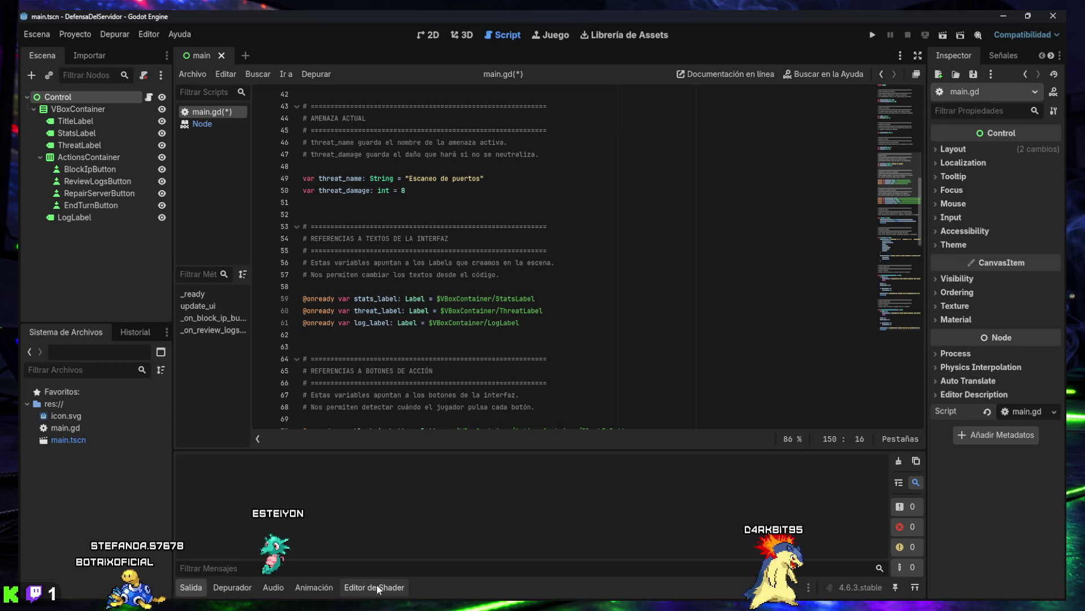
Hide the output panel, finish reviewing the code, and save main.gd
left_click(184, 588)
left_click(183, 588)
left_click(183, 588)
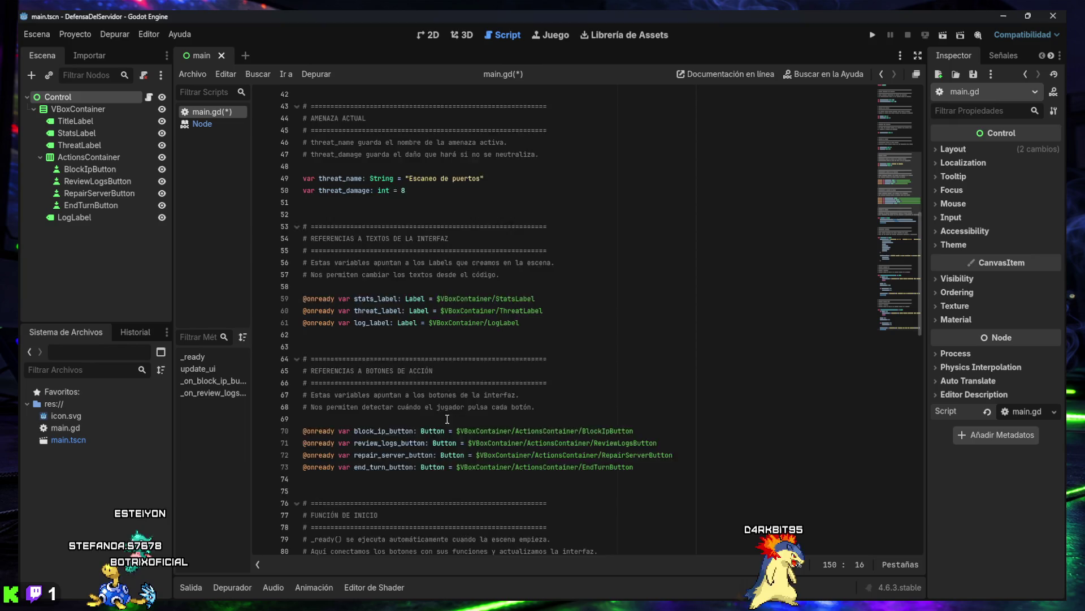
scroll(447, 447, "up", 5)
scroll(452, 413, "up", 9)
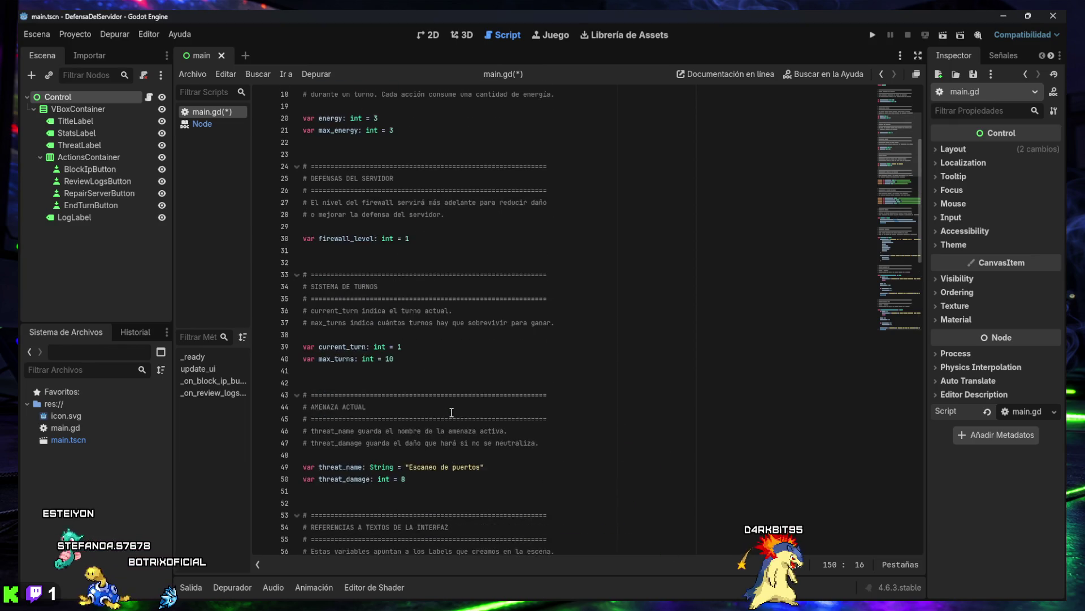
scroll(492, 377, "down", 5)
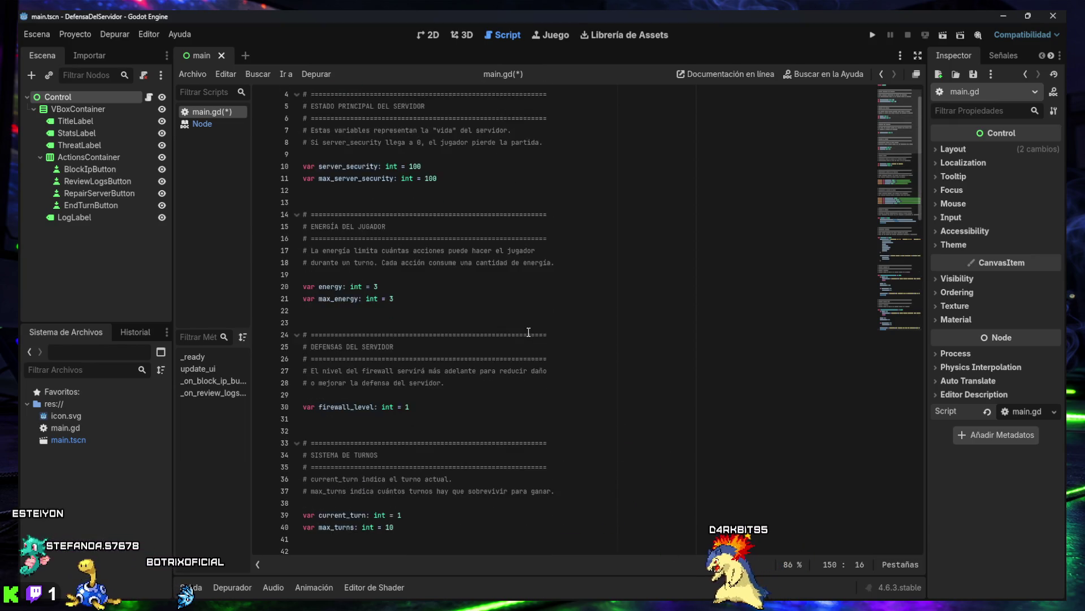
scroll(535, 326, "down", 1)
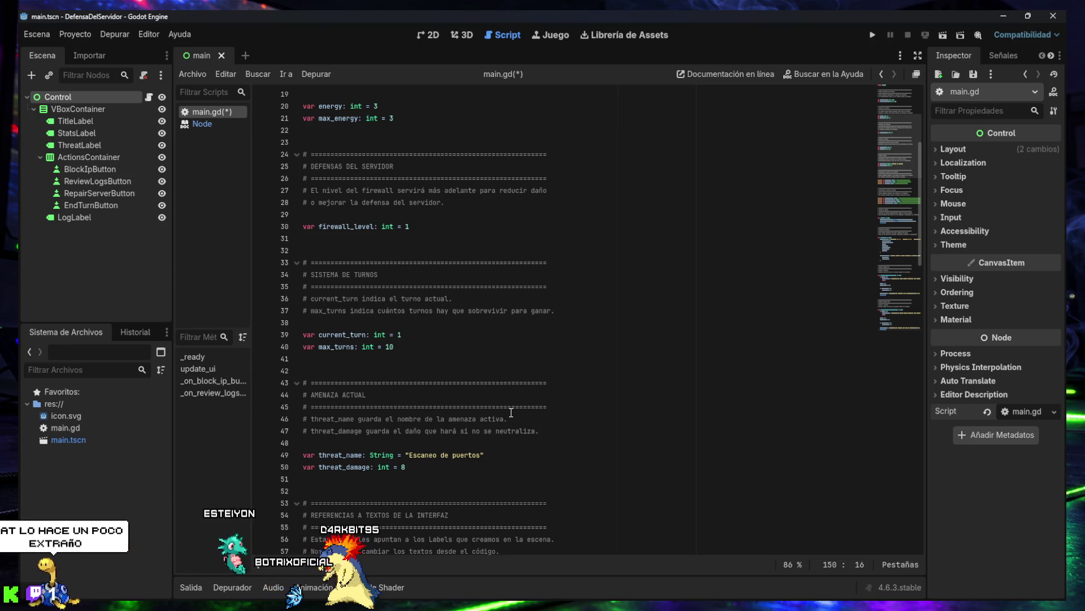
scroll(523, 402, "down", 6)
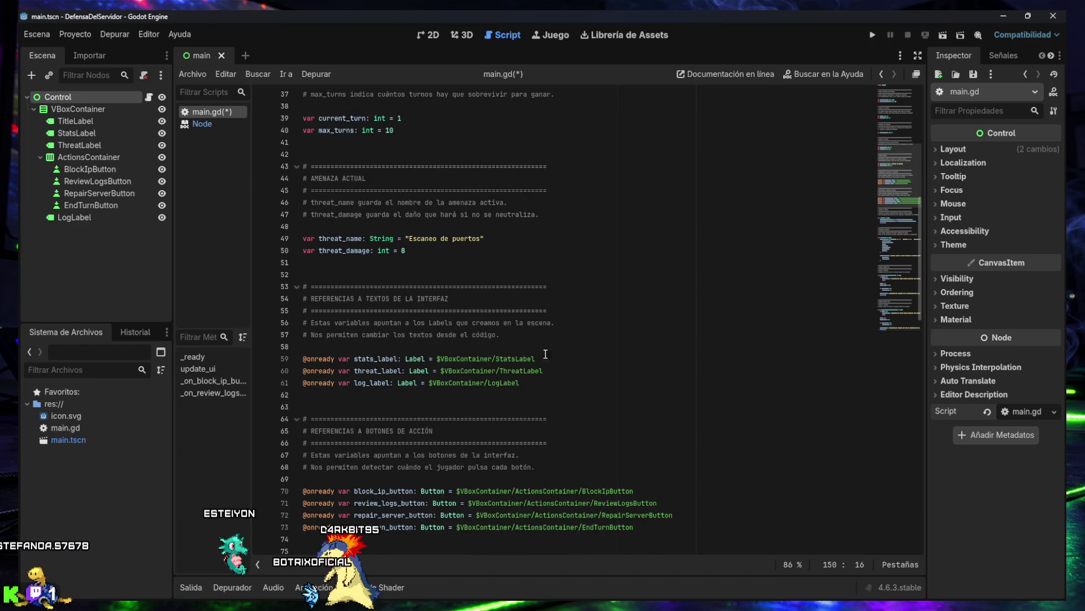
key("ctrl+s")
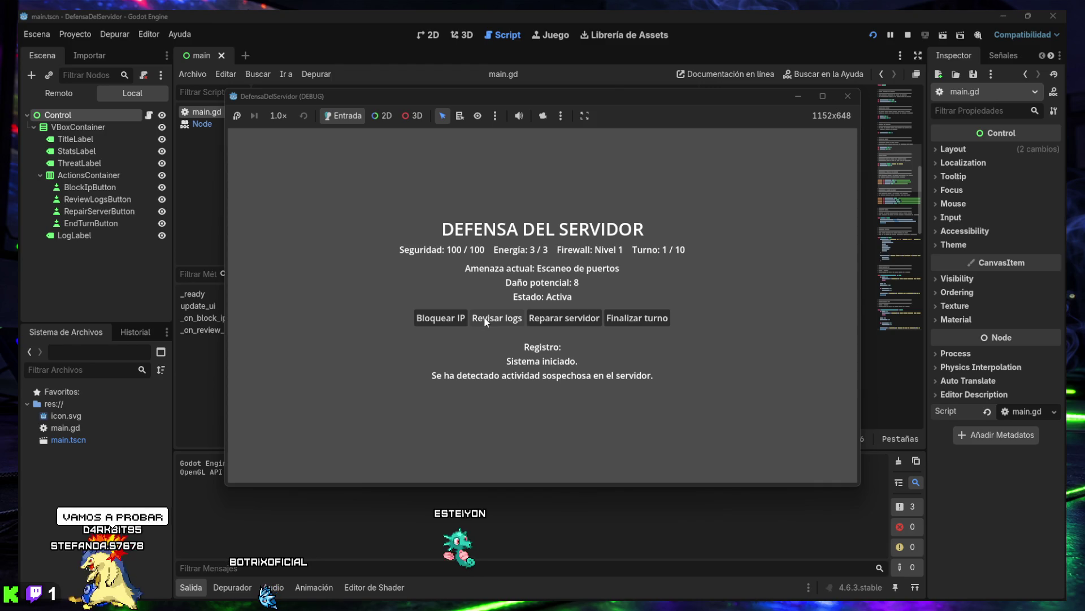
Run the game, use Bloquear IP and Revisar logs until energy reaches 0, then close it
left_click(433, 322)
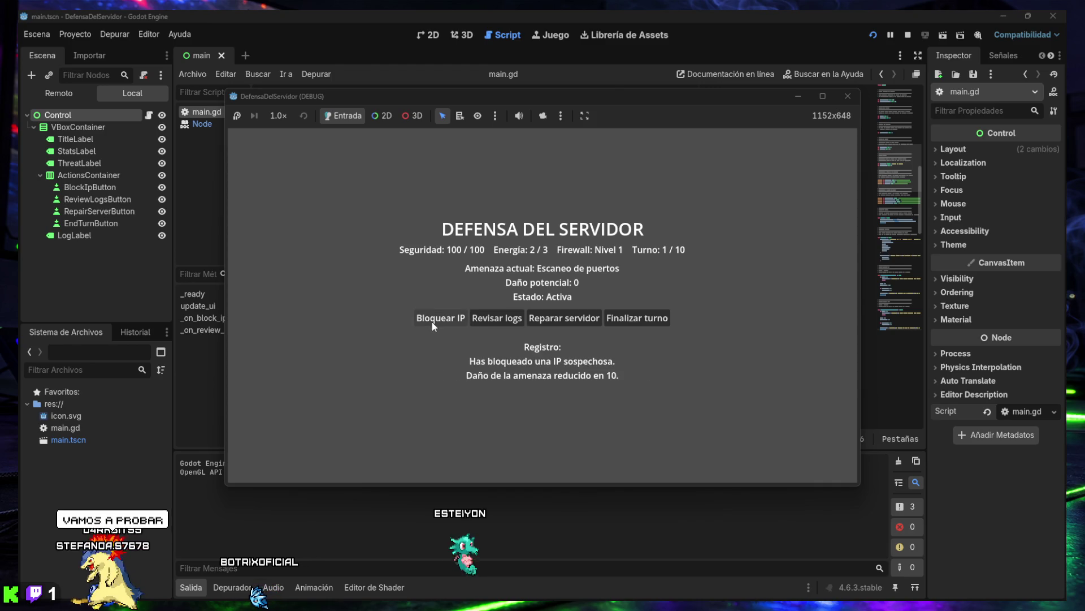
left_click(494, 317)
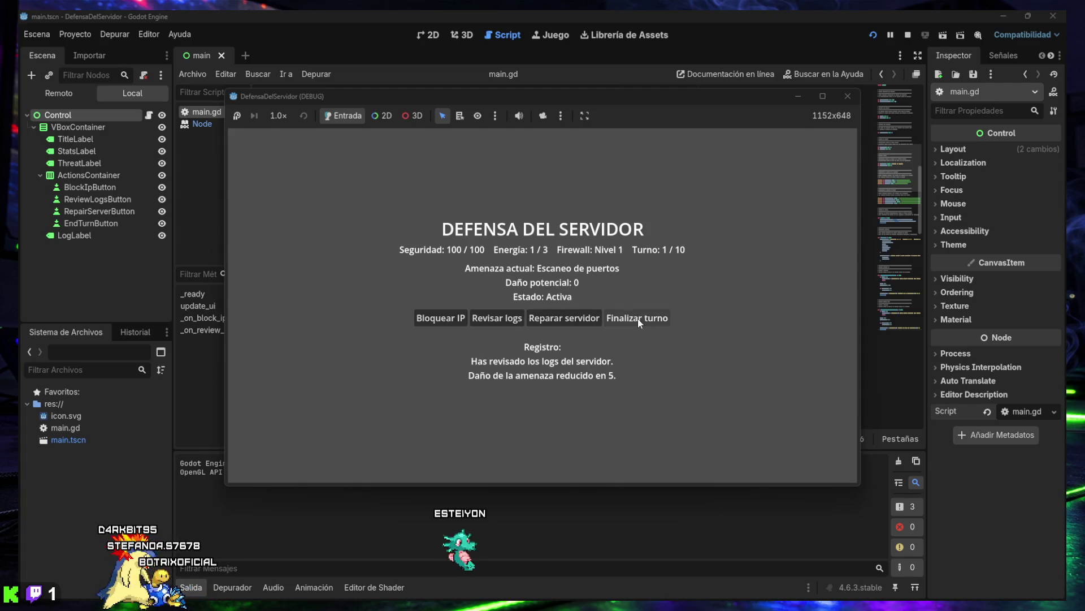
left_click(441, 319)
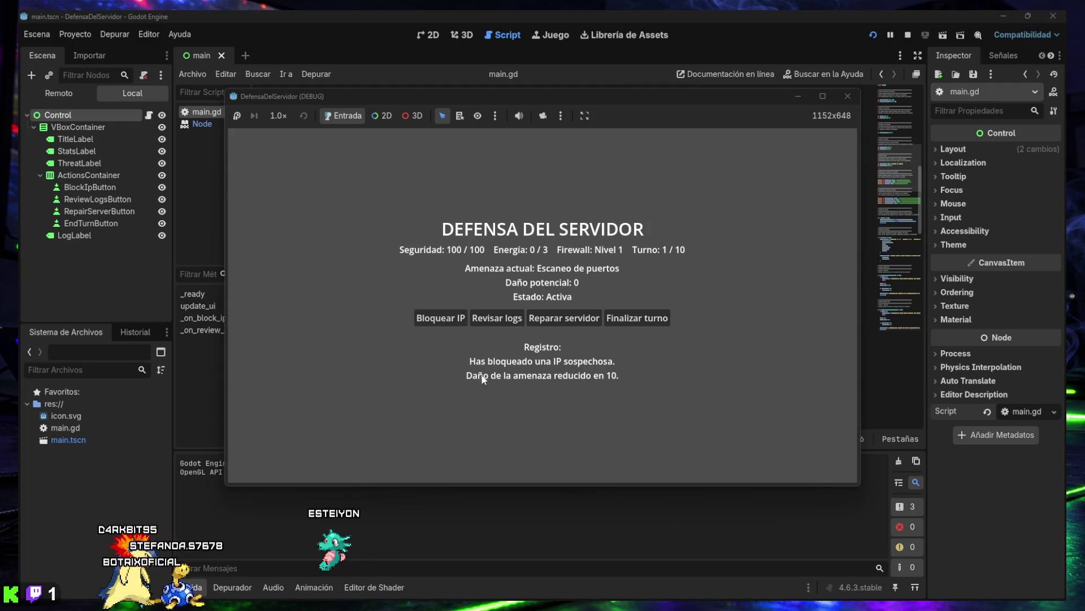
left_click(496, 321)
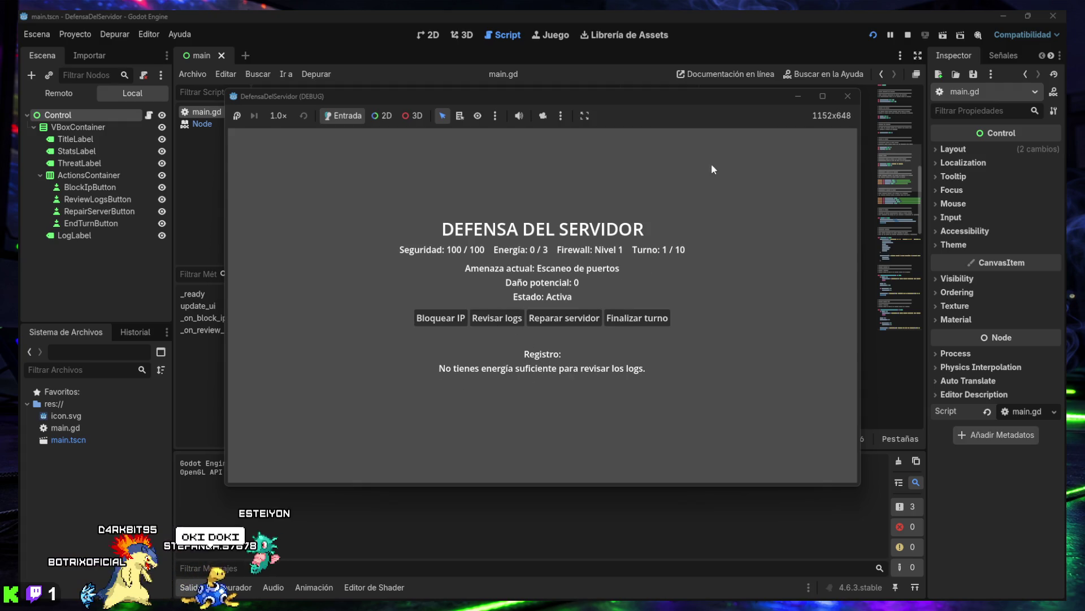
left_click(848, 97)
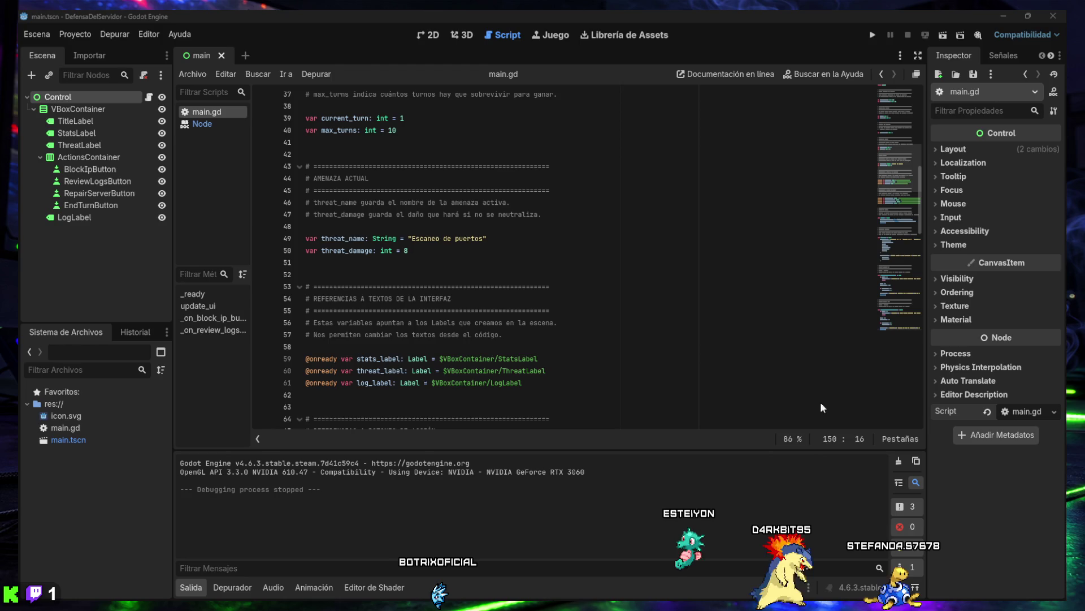
left_click(899, 461)
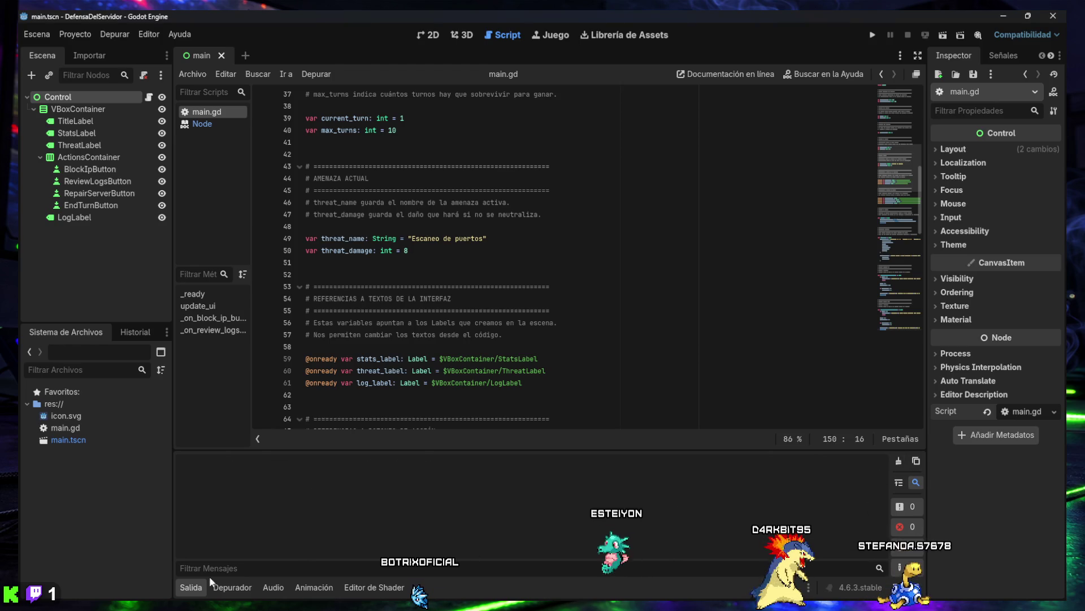
left_click(191, 584)
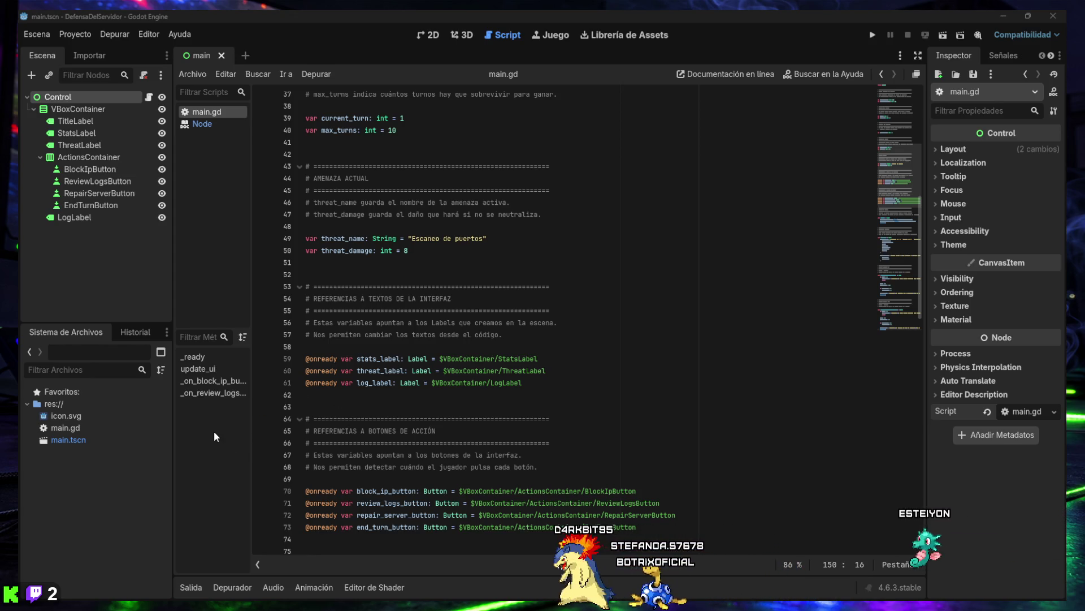
scroll(337, 390, "down", 20)
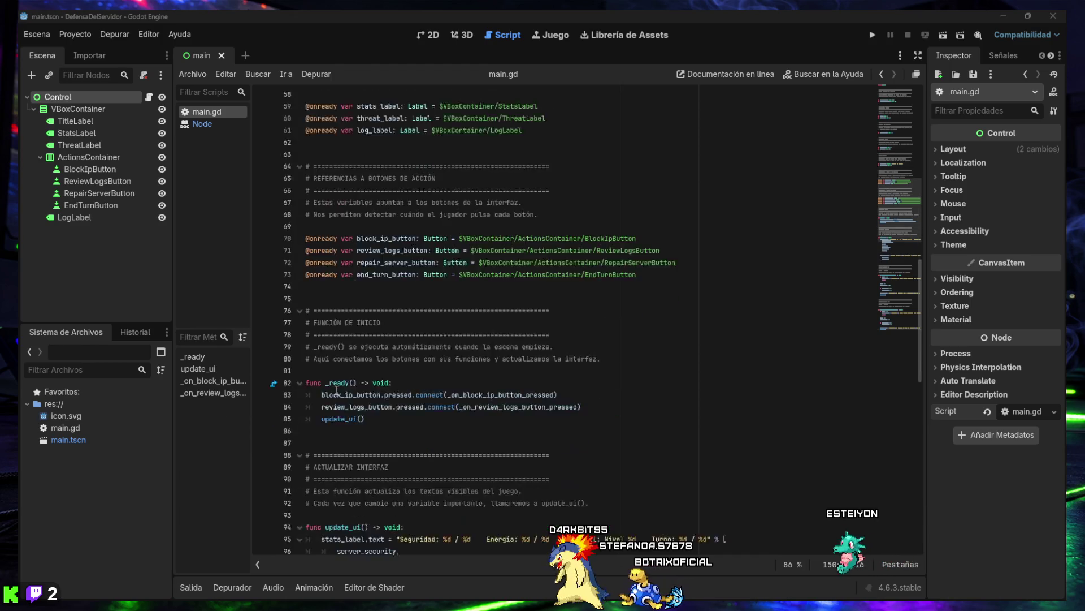
scroll(337, 389, "down", 3)
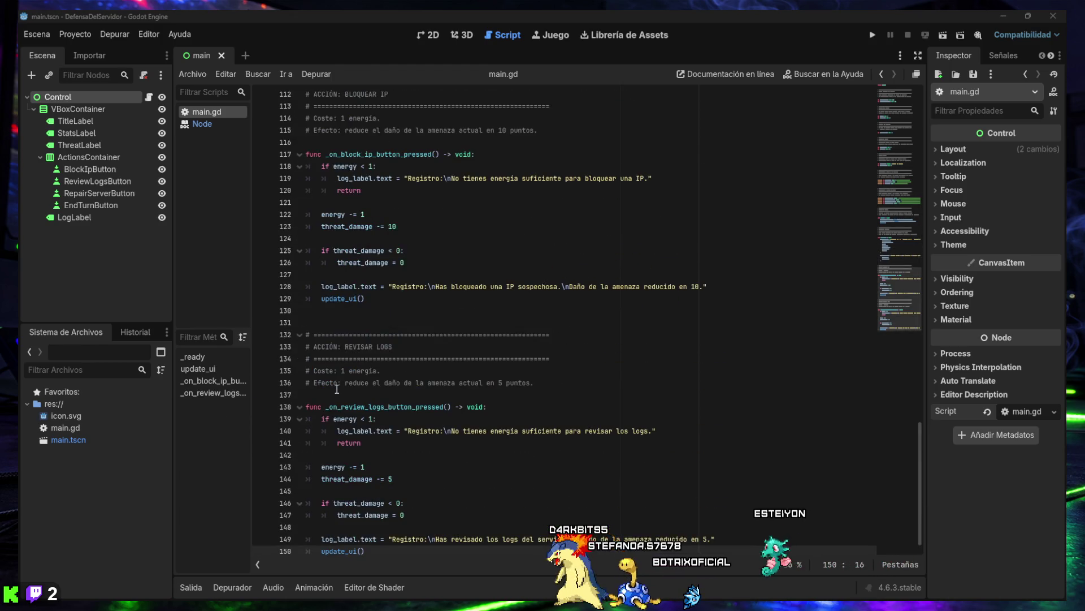
left_click(374, 547)
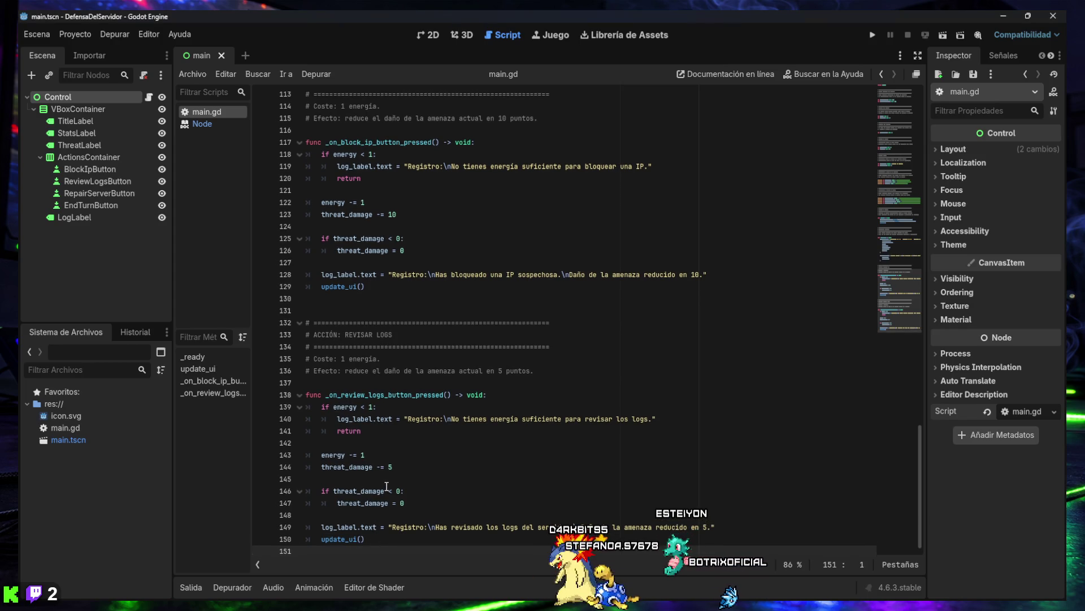
key("Return")
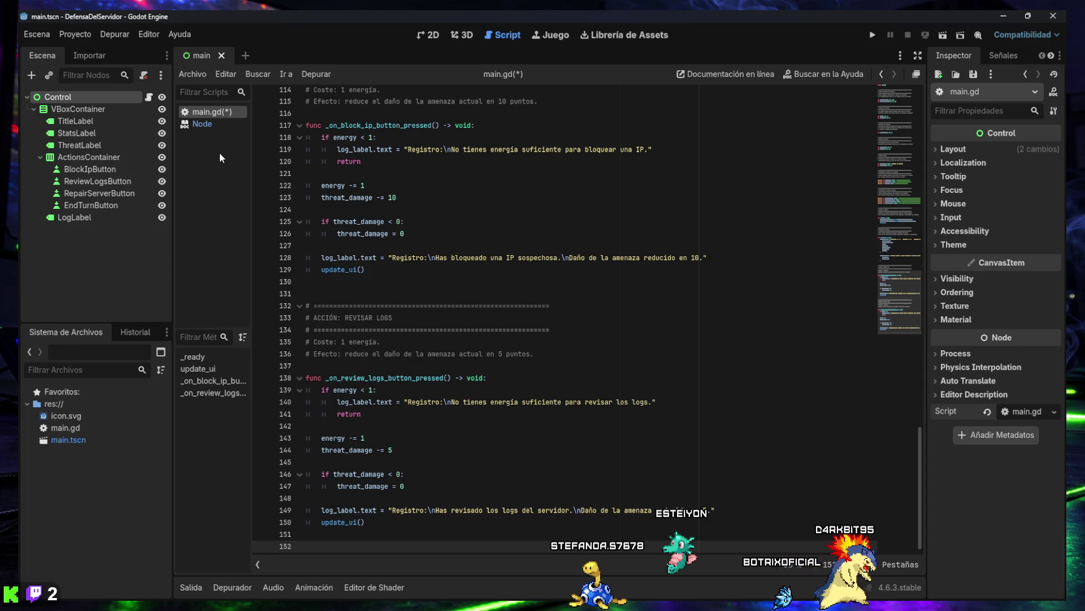
key("ctrl+s")
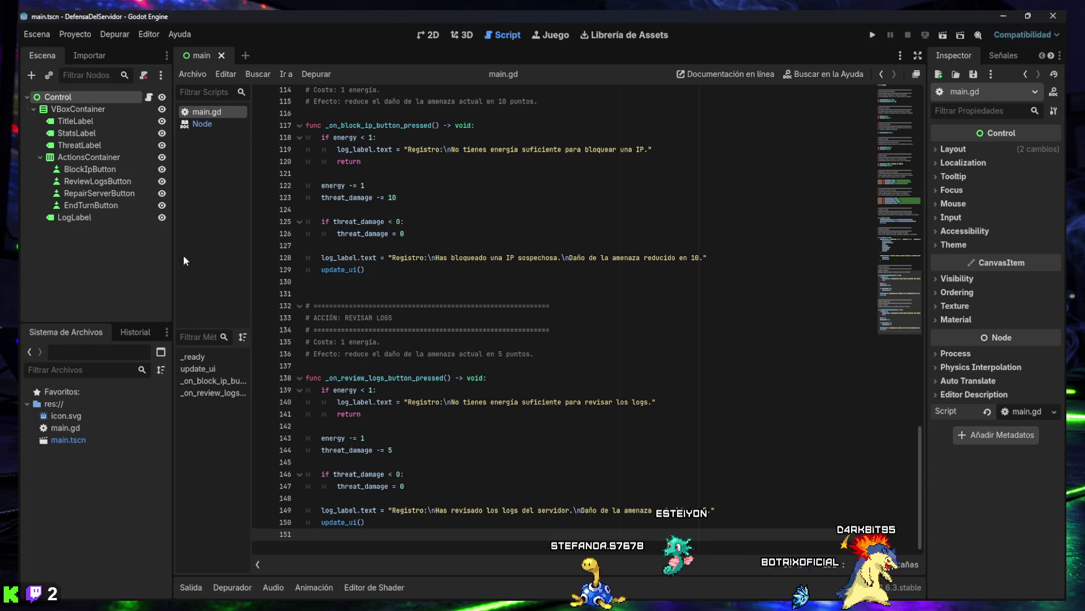
key("super+shift+s")
mouse_move(18, 9)
left_mouse_down()
mouse_move(448, 331)
mouse_move(944, 600)
mouse_move(1068, 604)
left_mouse_up()
key("Print")
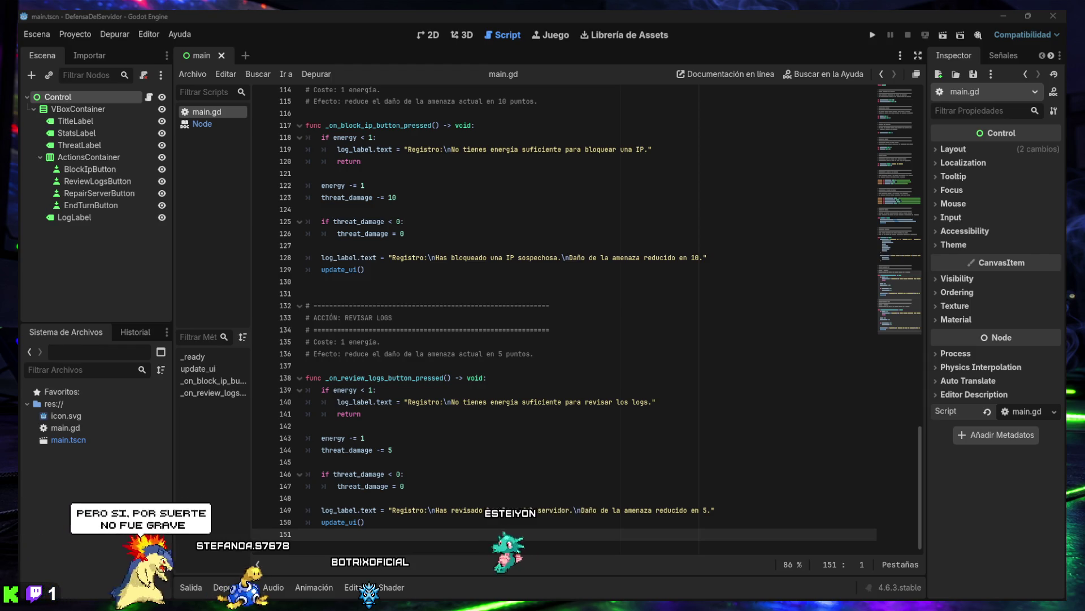
Scroll to the top of main.gd and select the max_server_security declaration line
scroll(451, 313, "up", 1)
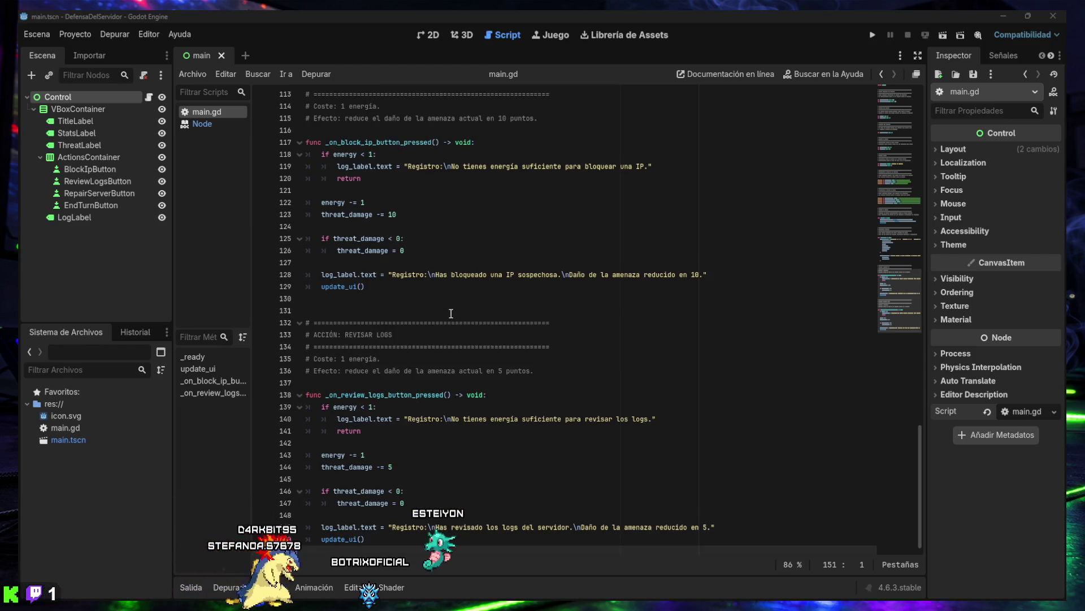
scroll(414, 465, "up", 20)
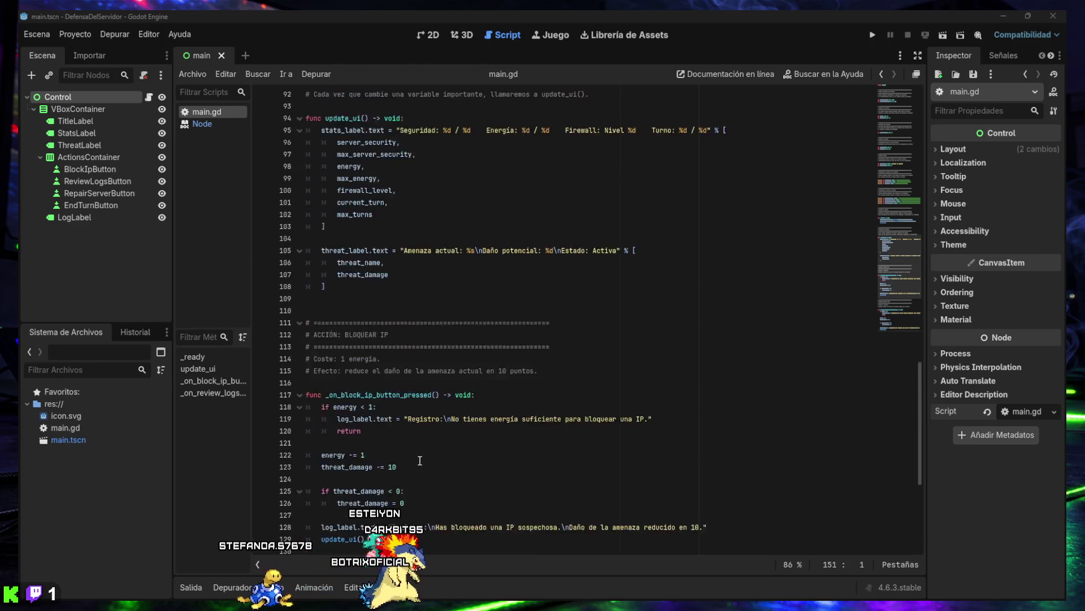
scroll(422, 454, "up", 10)
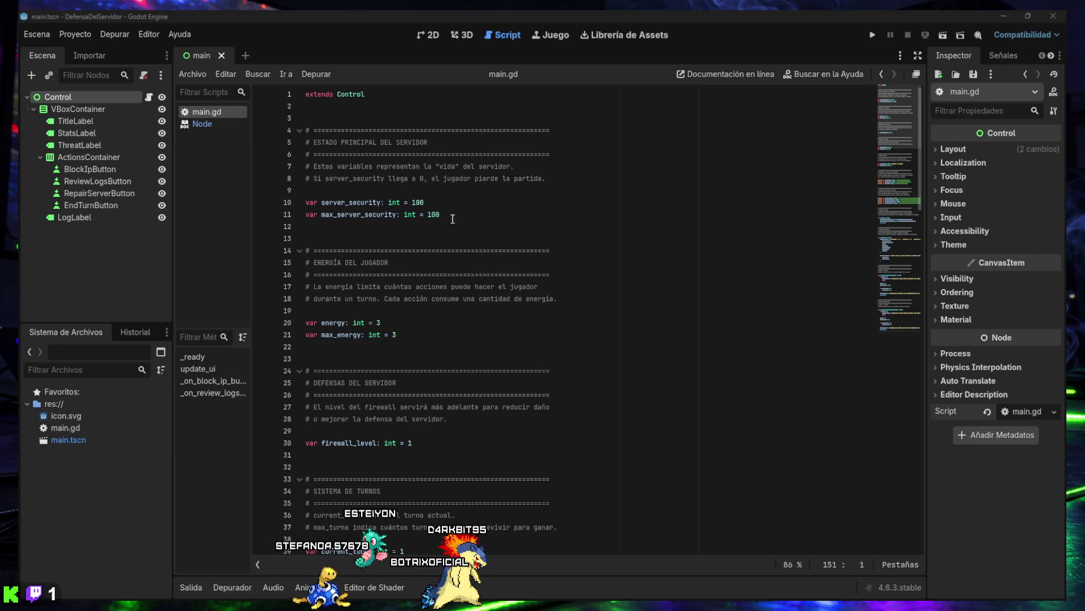
left_click_drag(444, 214, 305, 220)
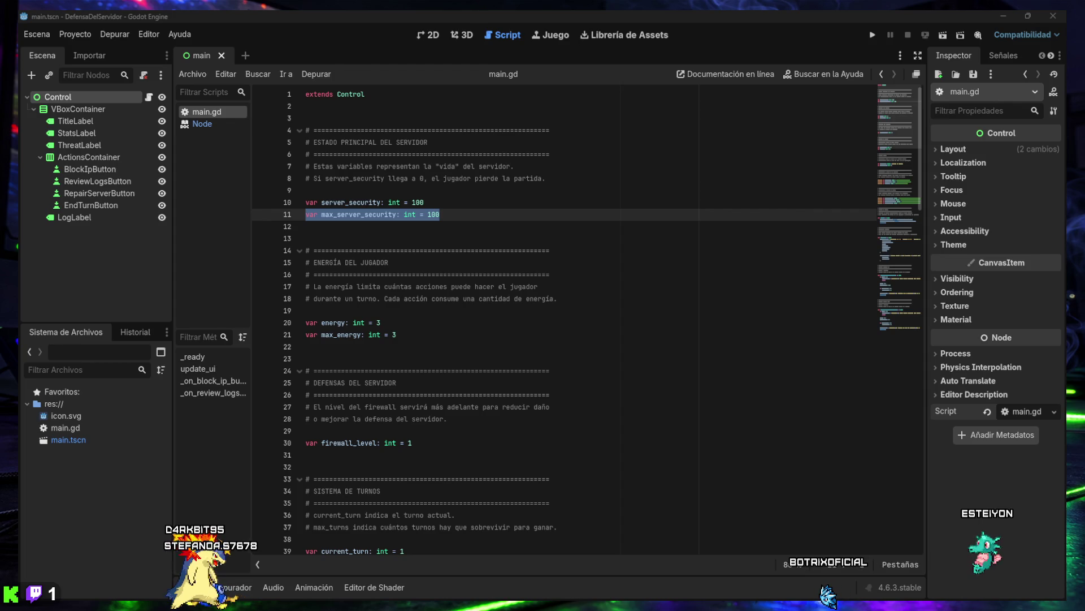
Search main.gd for 'func _ready() -> void:' to jump to line 82
left_click(452, 310)
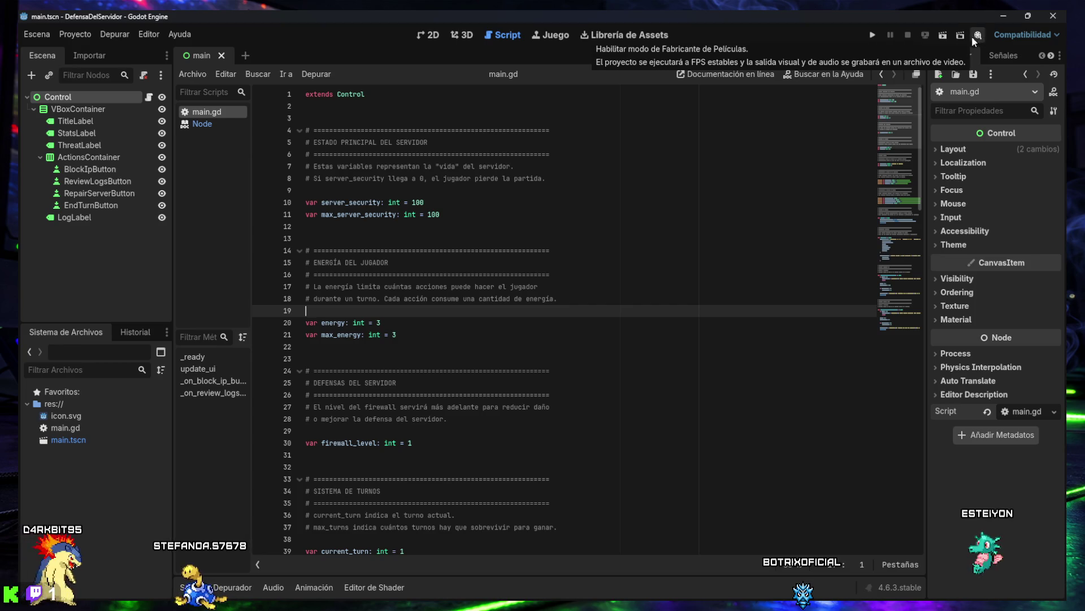
left_click(249, 75)
left_click(478, 217)
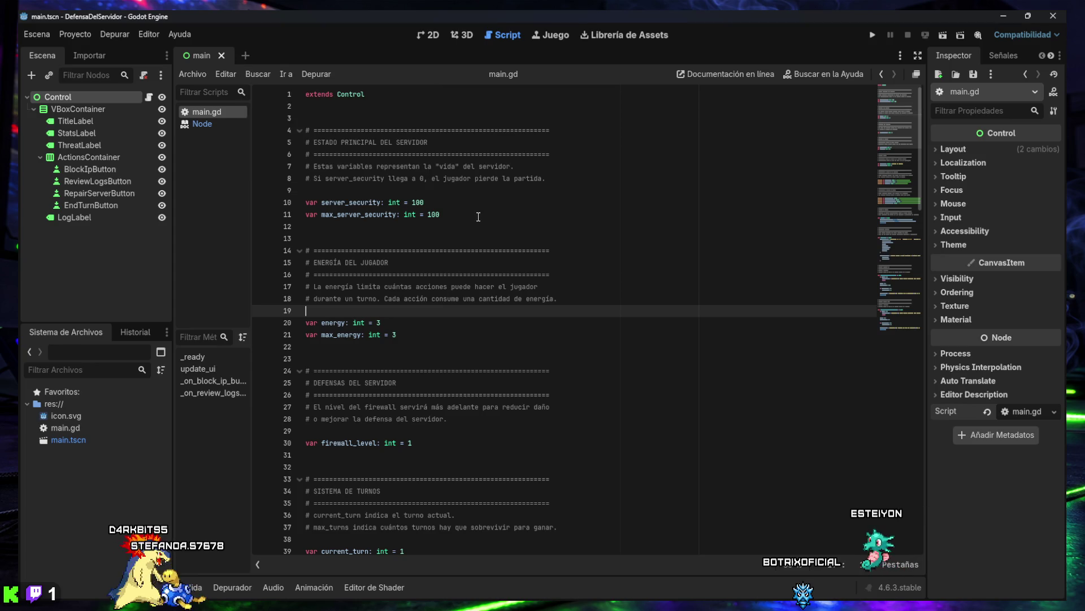
key("ctrl+f")
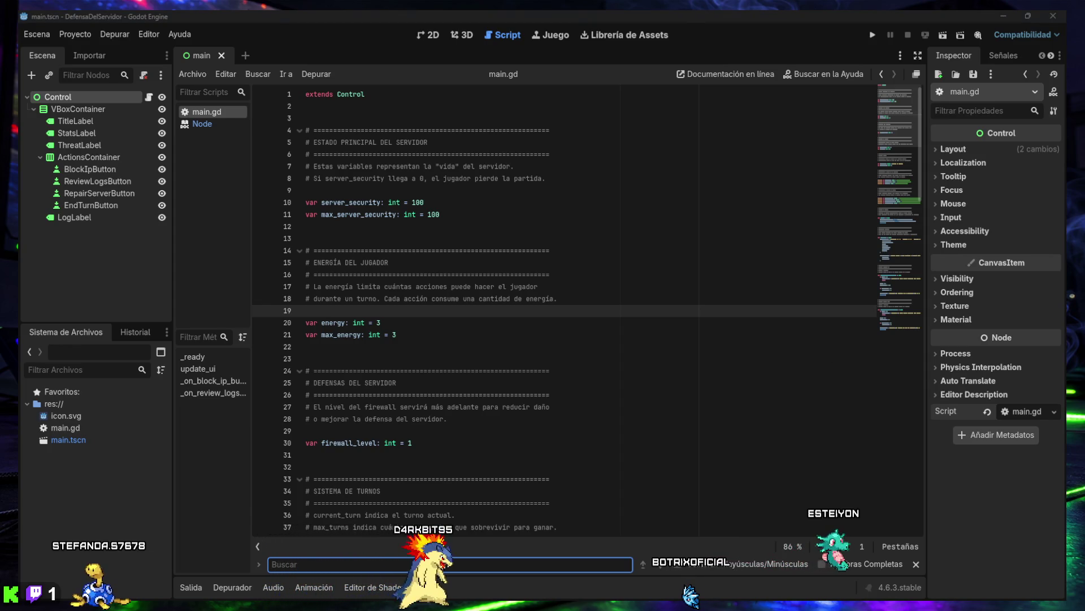
type("func _ready() -> void:")
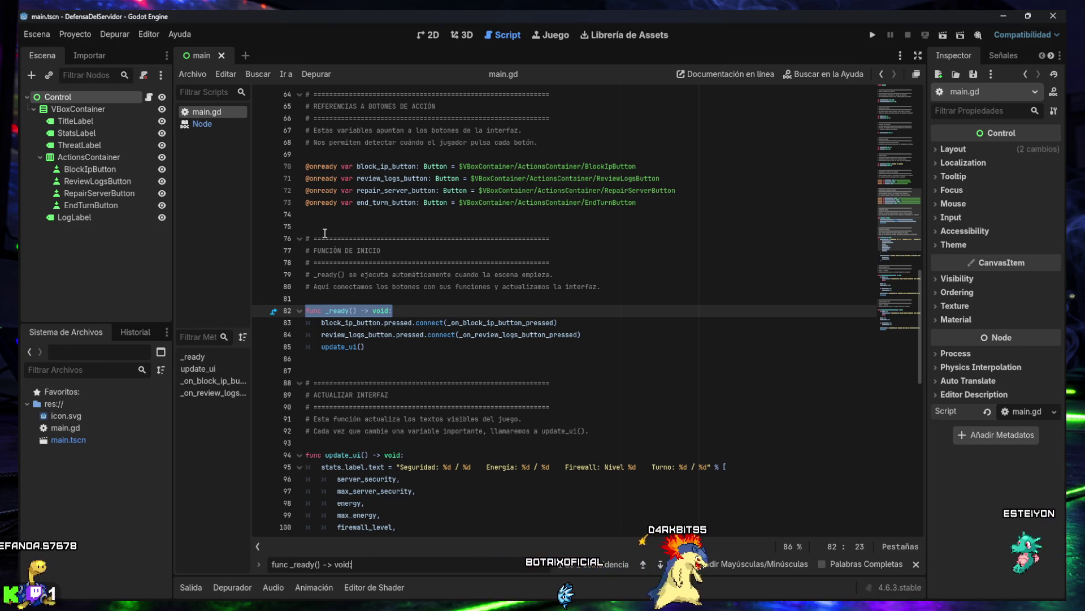
left_click_drag(321, 324, 561, 325)
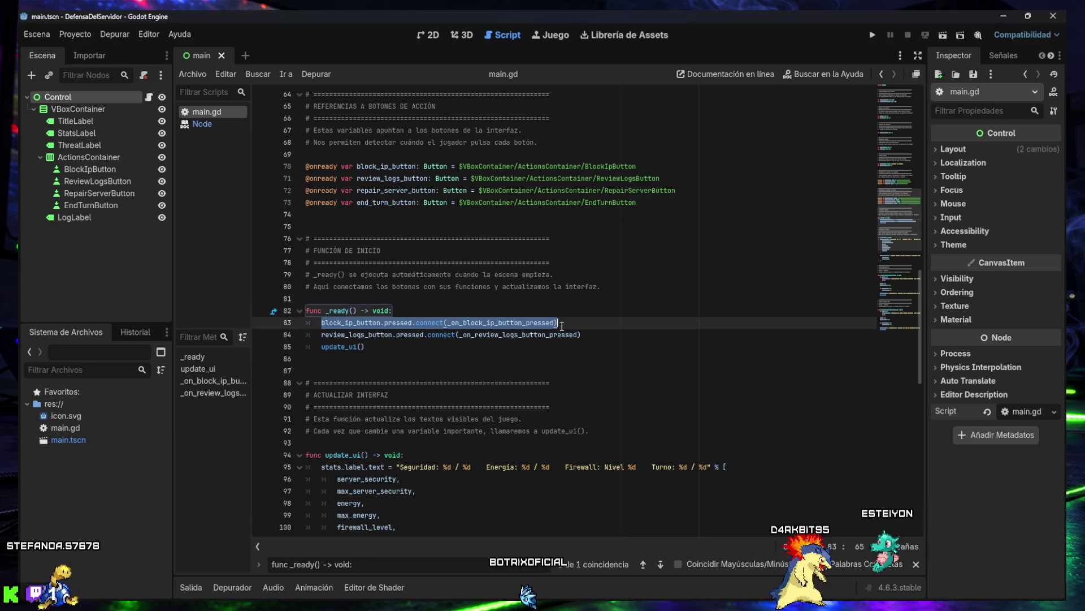
left_click_drag(563, 327, 595, 335)
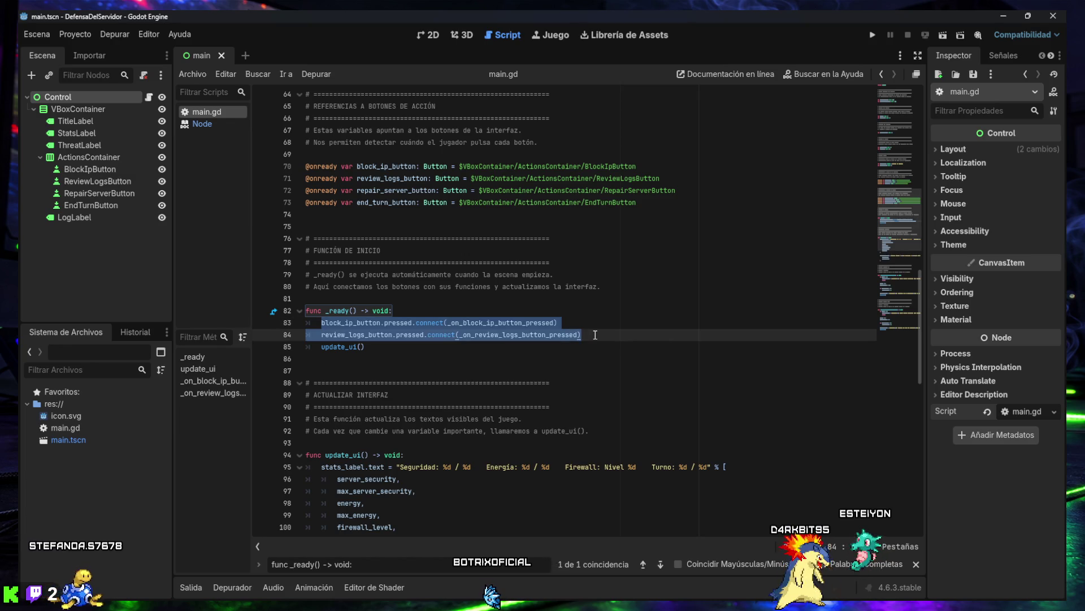
left_click_drag(595, 335, 592, 342)
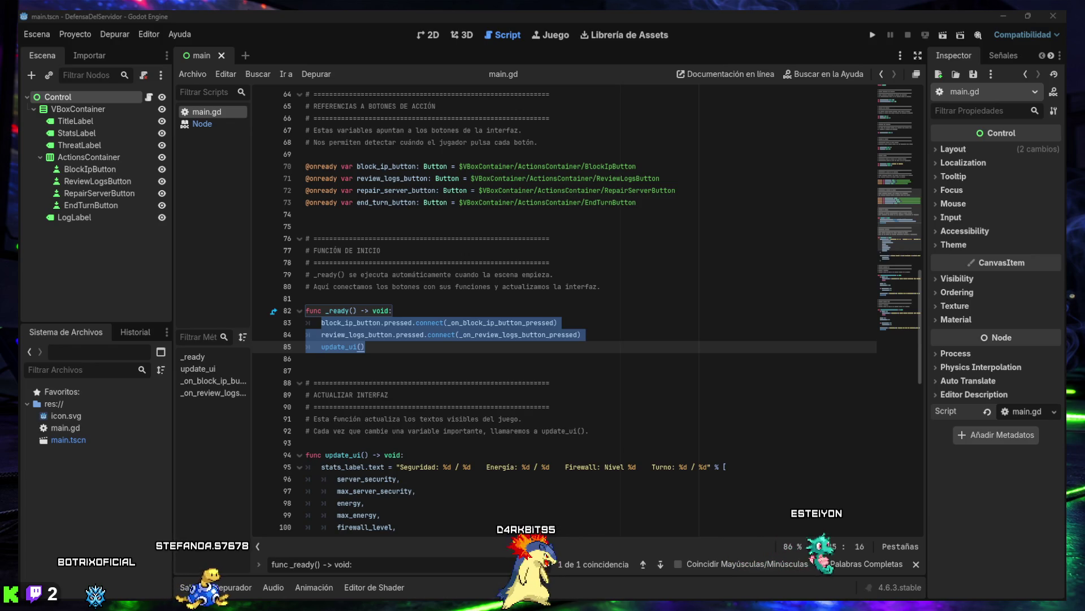
Add repair_server_button.pressed.connect(_on_repair_server_button_pressed) on a new line after the review-logs connection
left_click(613, 331)
key("Return")
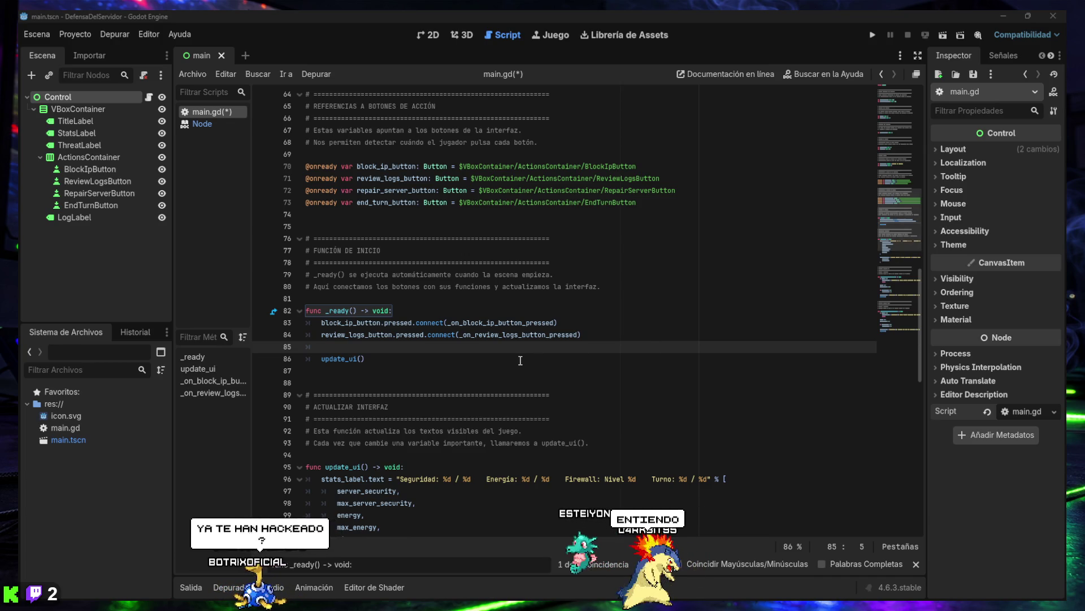
type("repair_server_button.pressed.connect(_on_repair_server_button_pressed)")
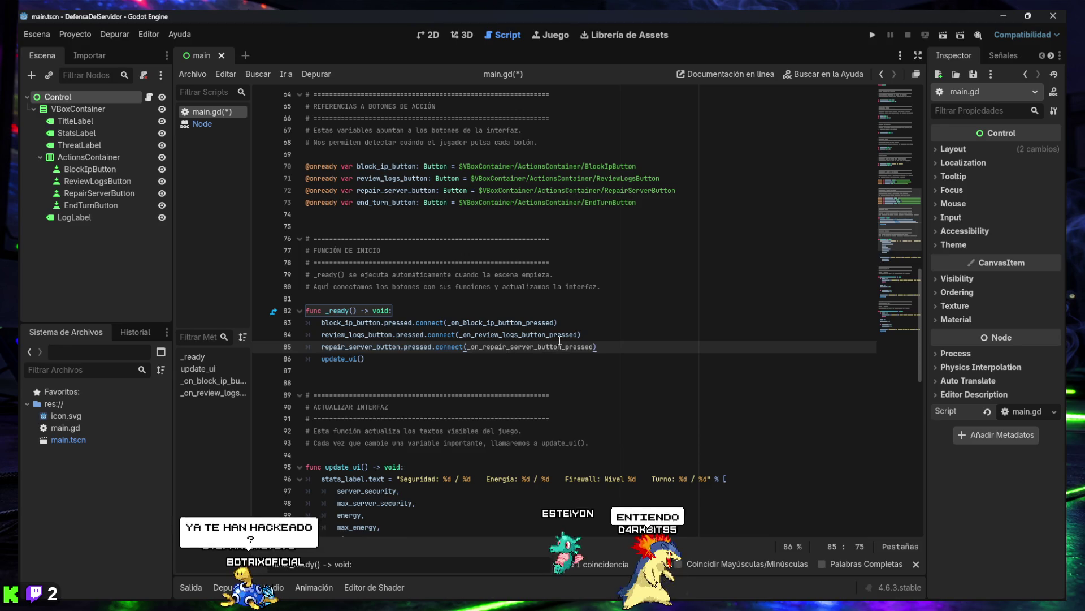
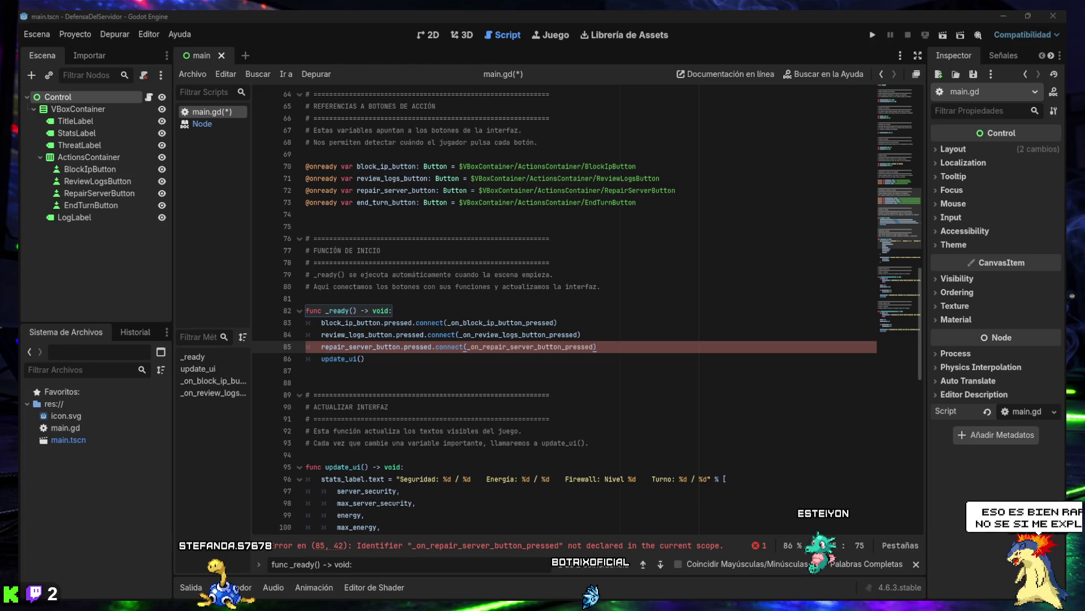
Check the undeclared _on_repair_server_button_pressed error on line 85 and dismiss the search bar
left_click(406, 335)
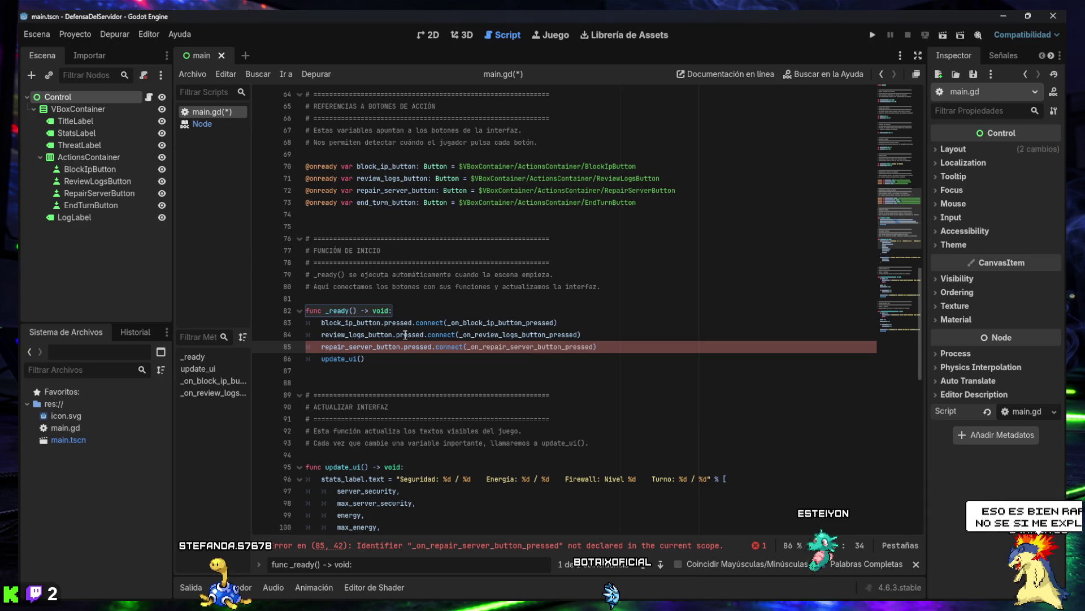
left_click(917, 565)
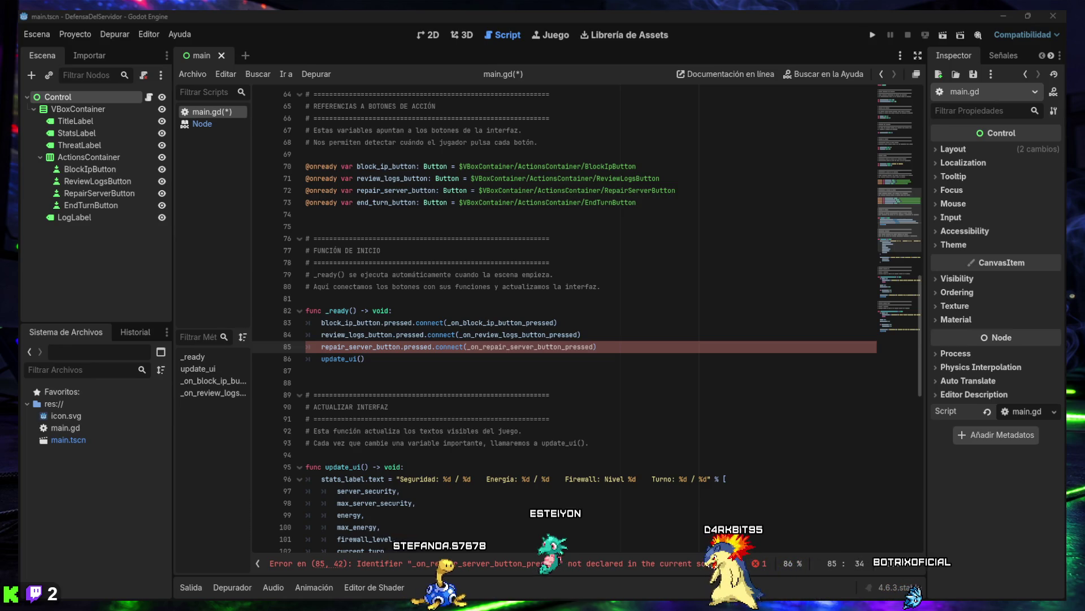
left_click(392, 387)
Paste the REPARAR SERVIDOR handler (2 energy, +15 security) after _on_review_logs_button_pressed
key("ctrl+f")
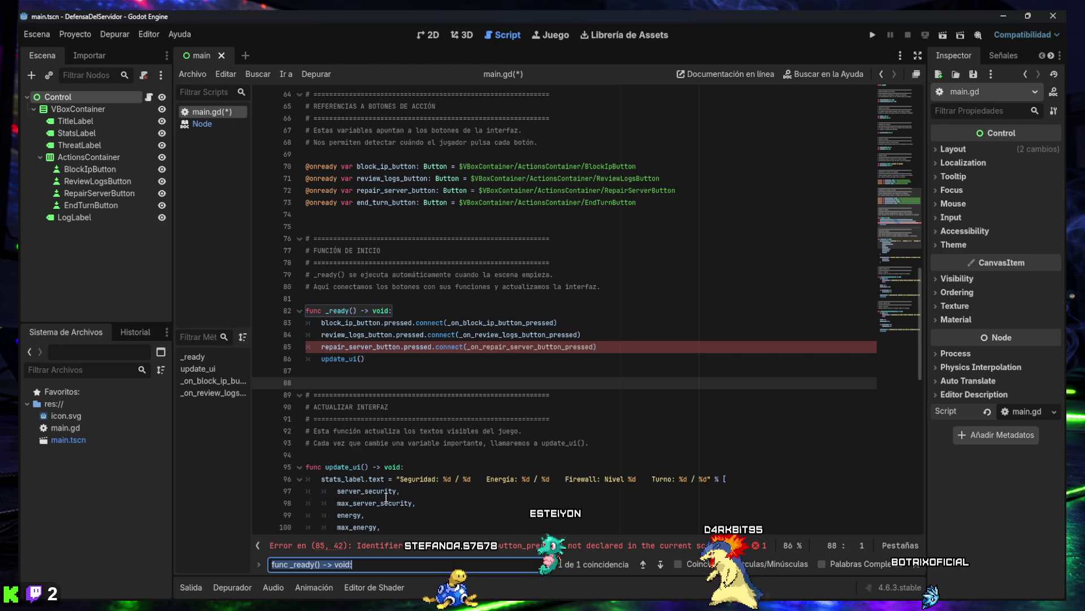
type("_on_review_logs_button_pressed()")
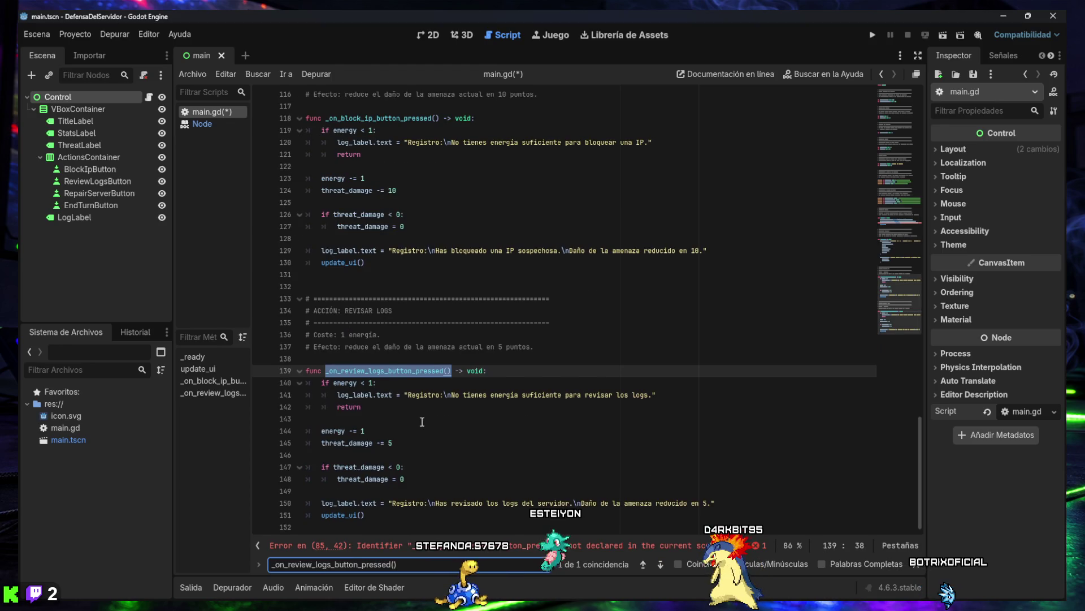
left_click(406, 526)
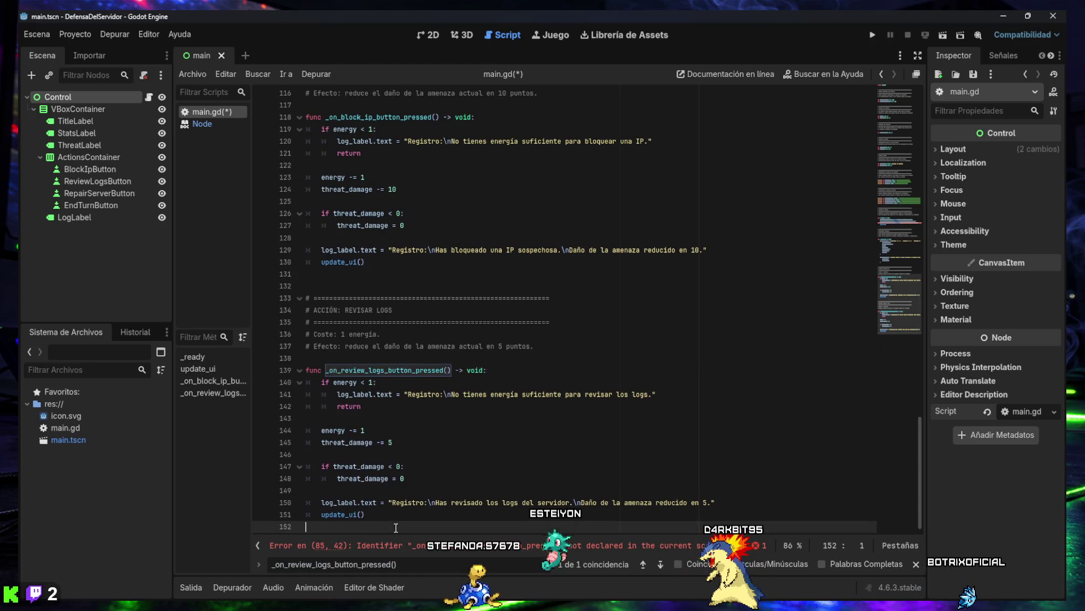
key("Return")
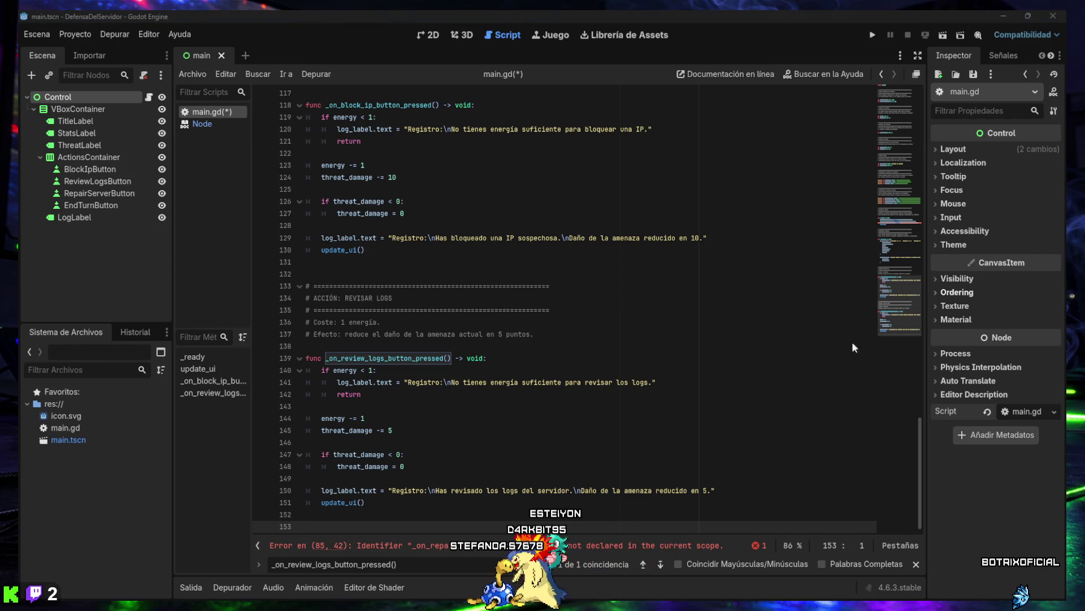
type("# ============================================================ # ACCIÓN: REPARAR SERVIDOR # ============================================================ # Coste: 2 energía. # Efecto: recupera 15 puntos de seguridad del servidor. # La seguridad nunca puede superar max_server_security.  func _on_repair_server_button_pressed() -> void: \tif energy < 2: \t\tlog_label.text = \"Registro:\\nNo tienes energía suficiente para reparar el servidor.\" \t\treturn  \tenergy -= 2 \tserver_security += 15  \tif server_security > max_server_security: \t\tserver_security = max_server_security  \tlog_label.text = \"Registro:\\nHas reparado el servidor.\\nSeguridad recuperada en 15 puntos.\" \tupdate_ui()")
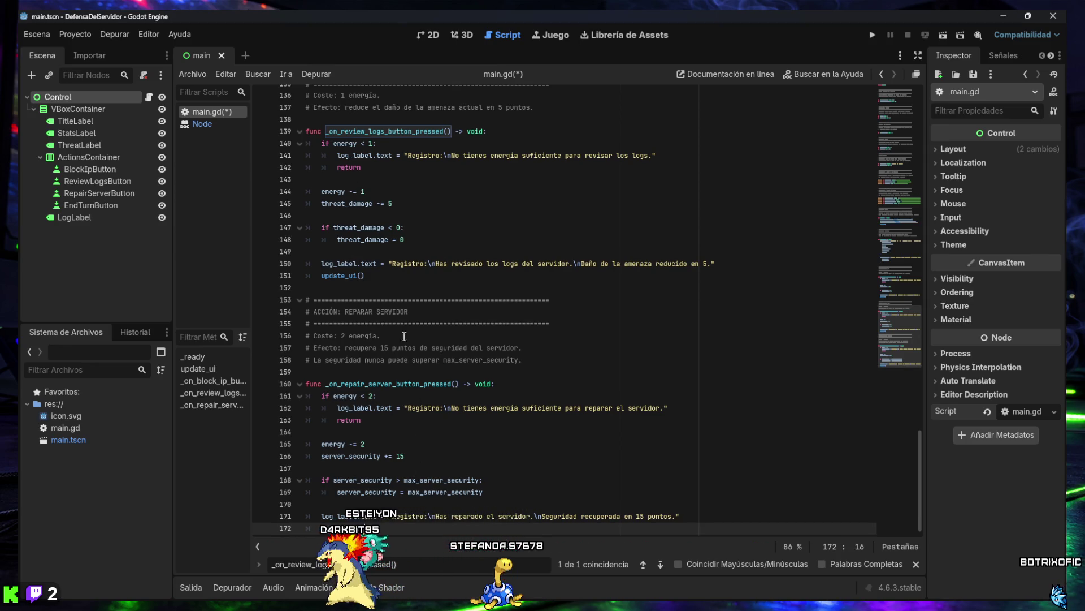
scroll(445, 423, "up", 6)
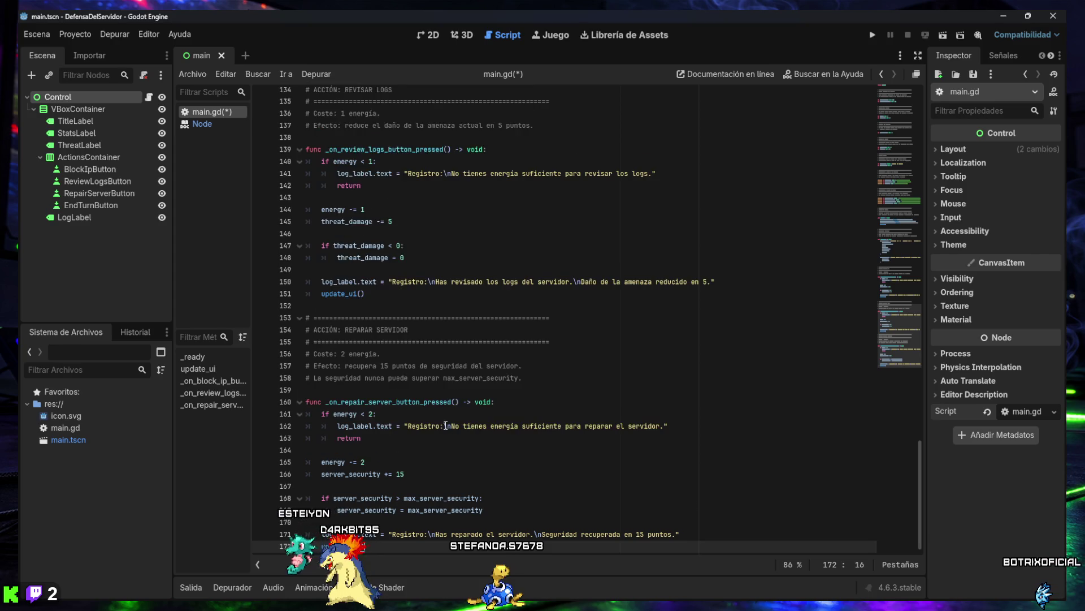
key("Escape")
scroll(445, 423, "up", 15)
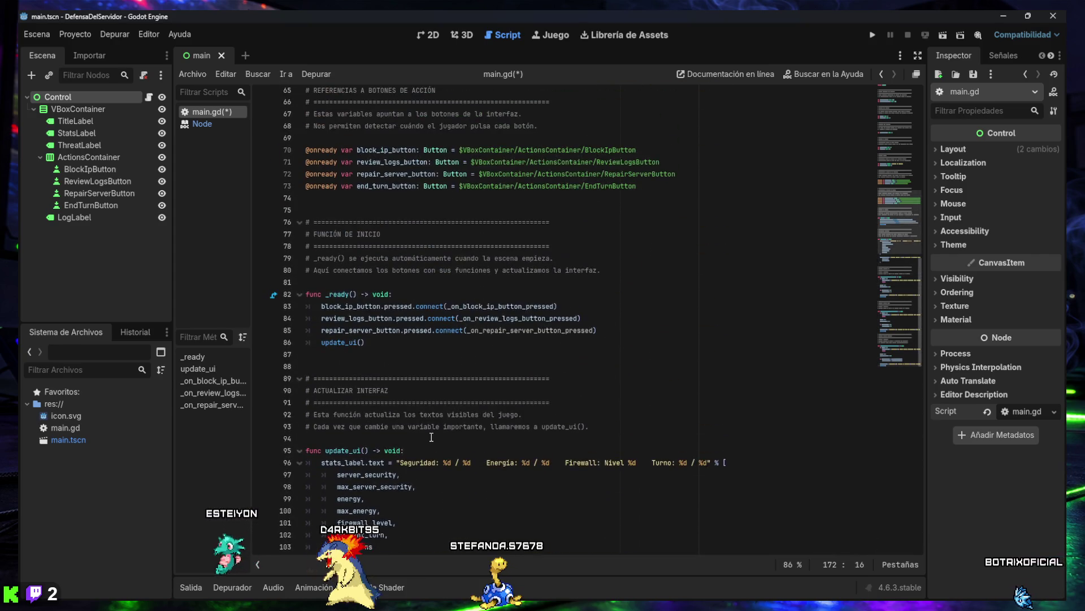
scroll(432, 433, "up", 8)
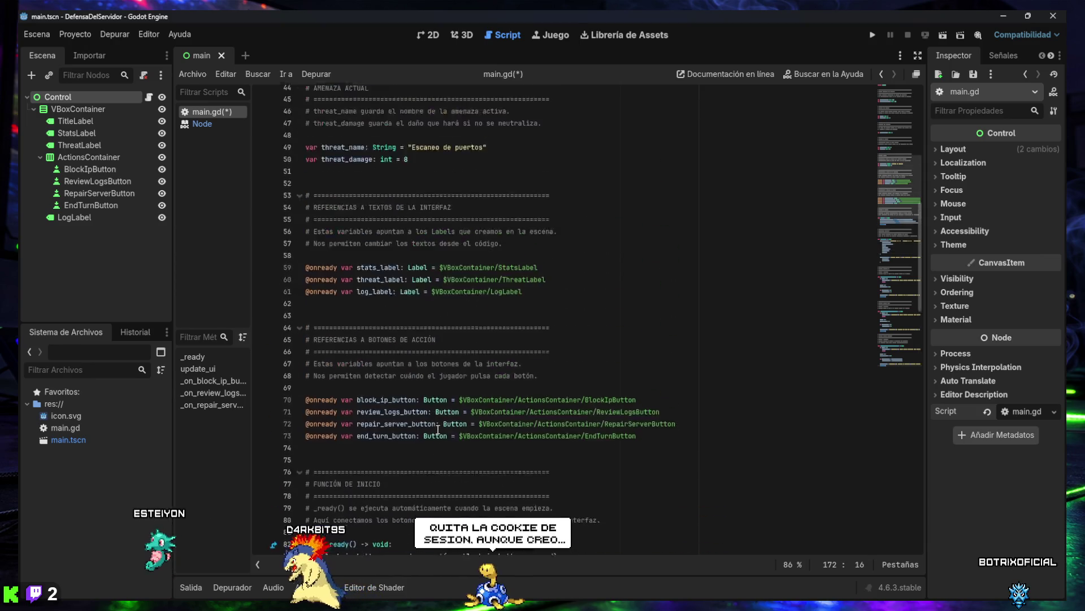
scroll(438, 430, "up", 1)
scroll(438, 429, "up", 5)
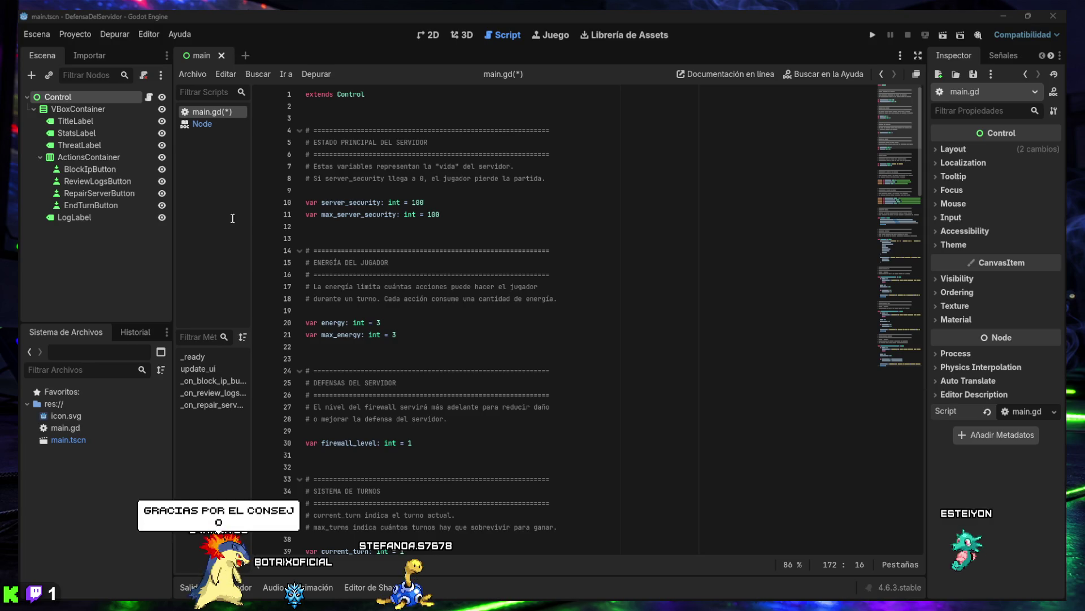
Save main.gd and scroll down to the repair-server handler ending at line 172
key("ctrl+s")
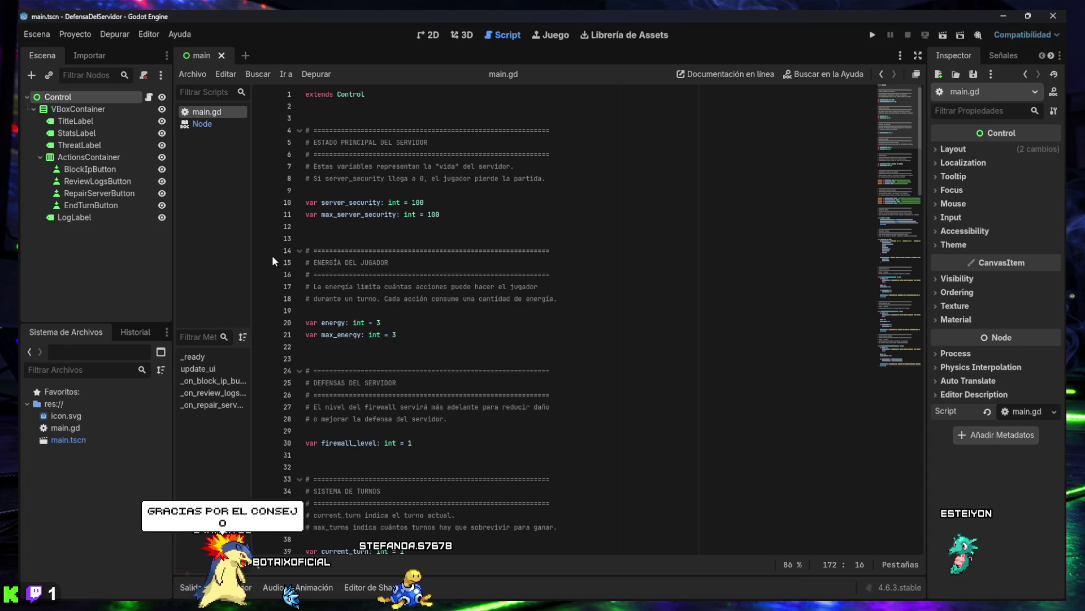
scroll(432, 367, "down", 7)
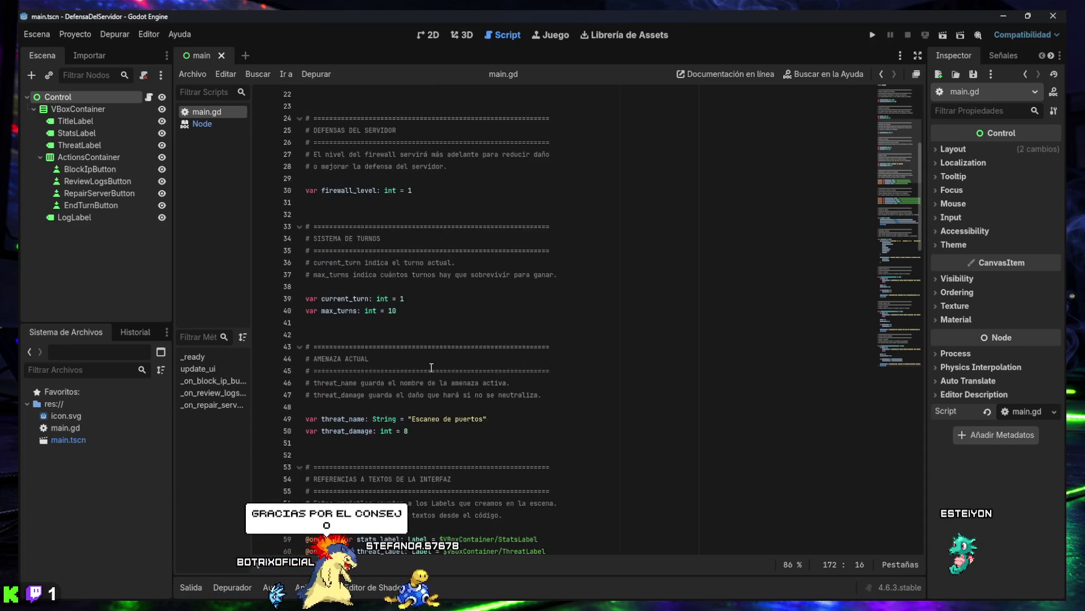
scroll(432, 367, "down", 12)
mouse_move(896, 207)
left_mouse_down()
mouse_move(895, 344)
mouse_move(893, 107)
mouse_move(893, 341)
left_mouse_up()
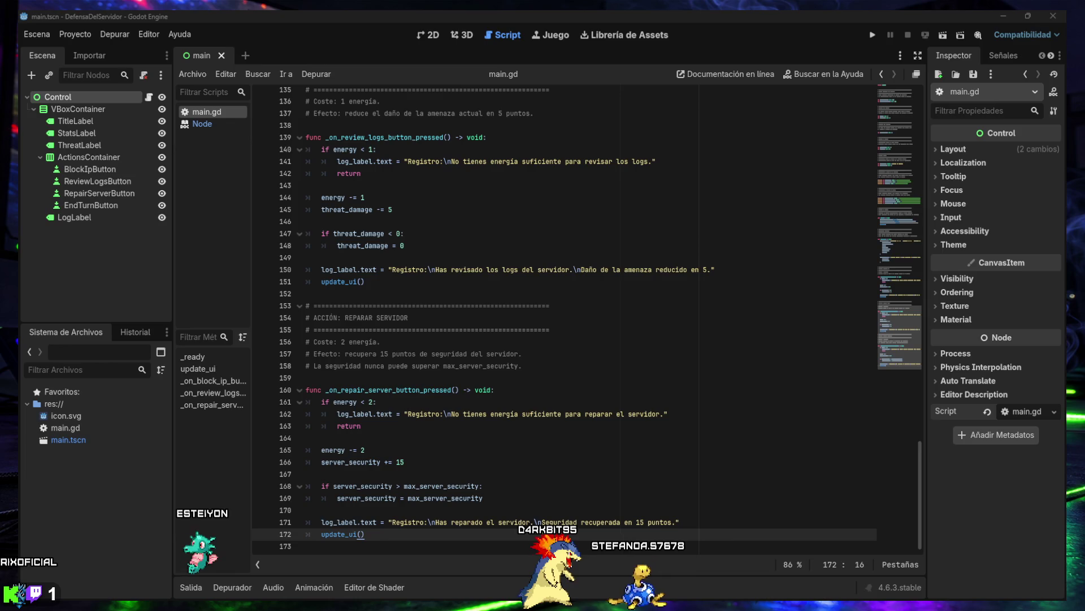
Locate the server_security declaration on line 10 and select its starting value 100
left_click(648, 388)
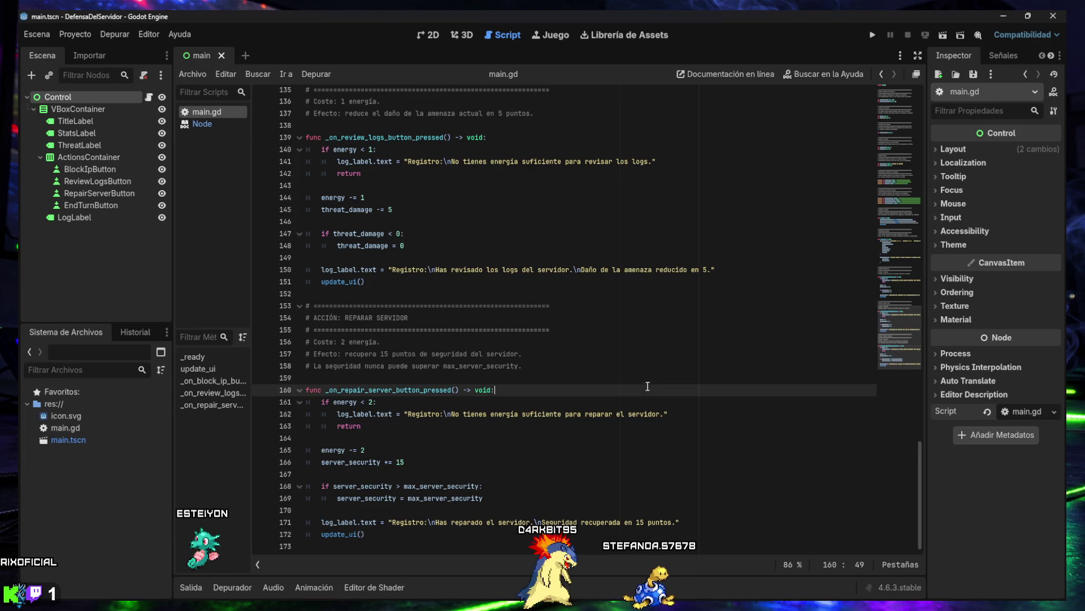
key("ctrl+f")
type("var server_security: int = 100")
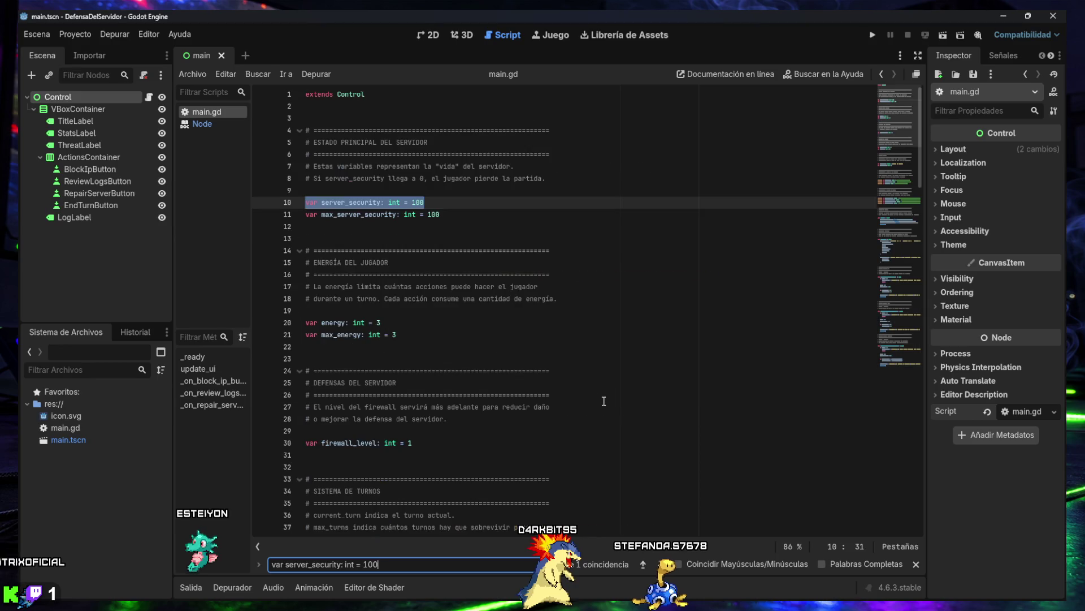
left_click(449, 206)
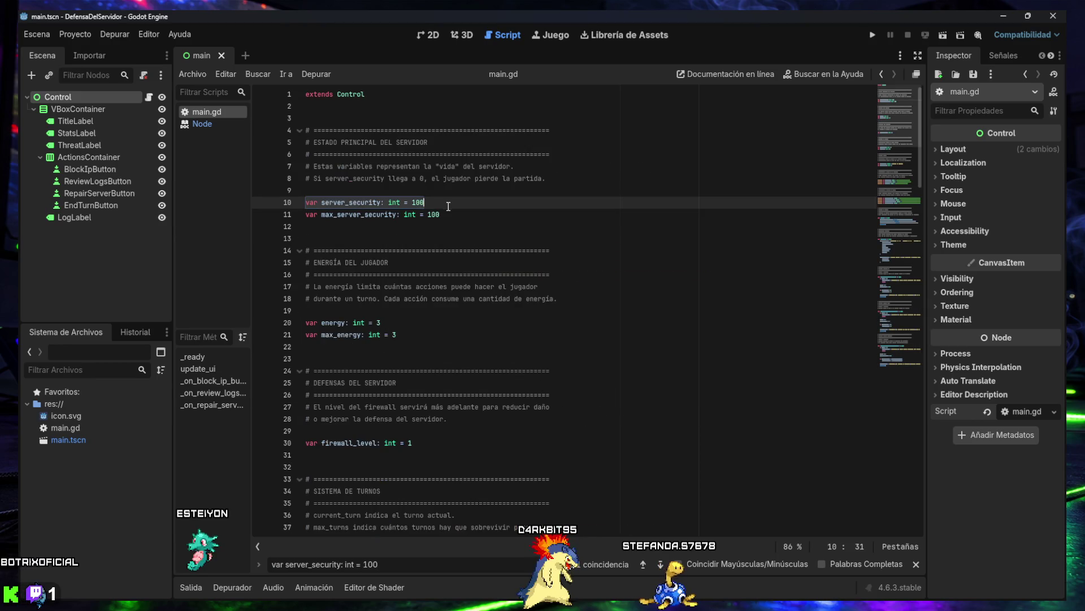
left_click(917, 563)
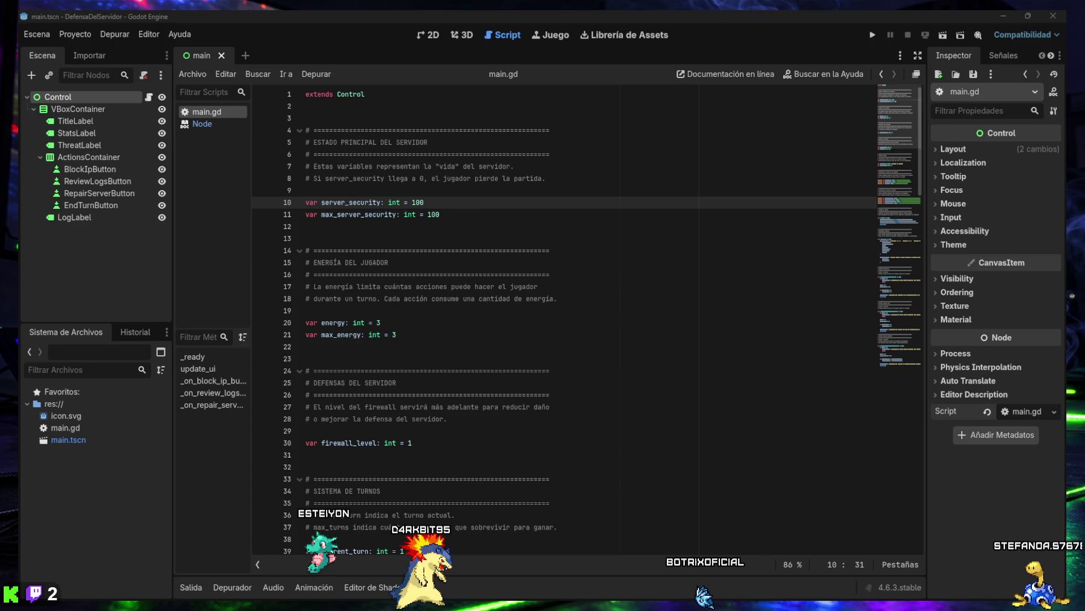
key("ctrl+shift+Left")
type("7")
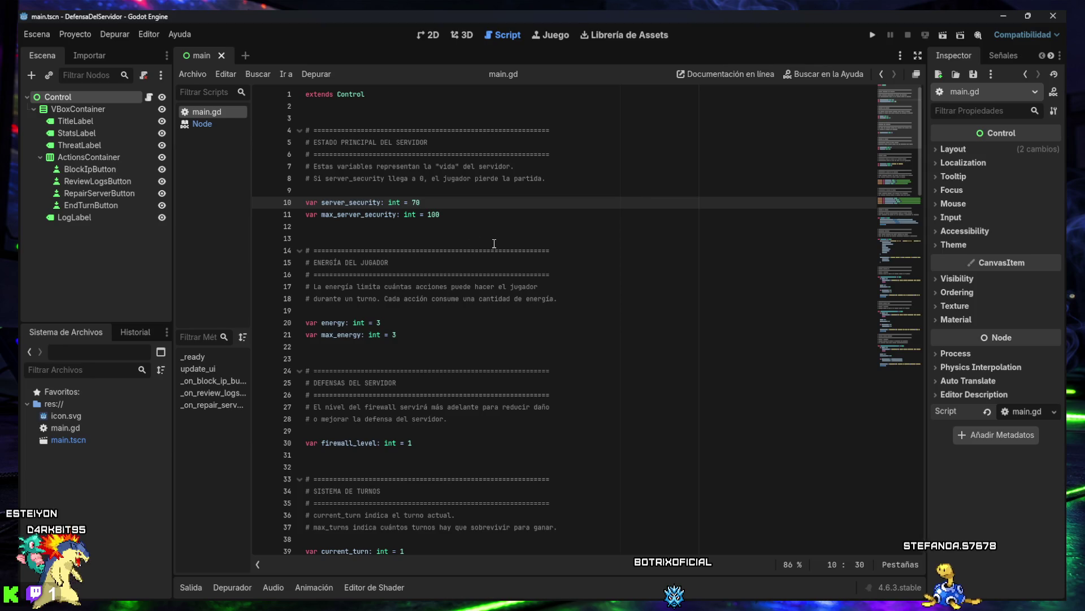
Finish editing line 10 so server_security starts at 70
left_click(390, 248)
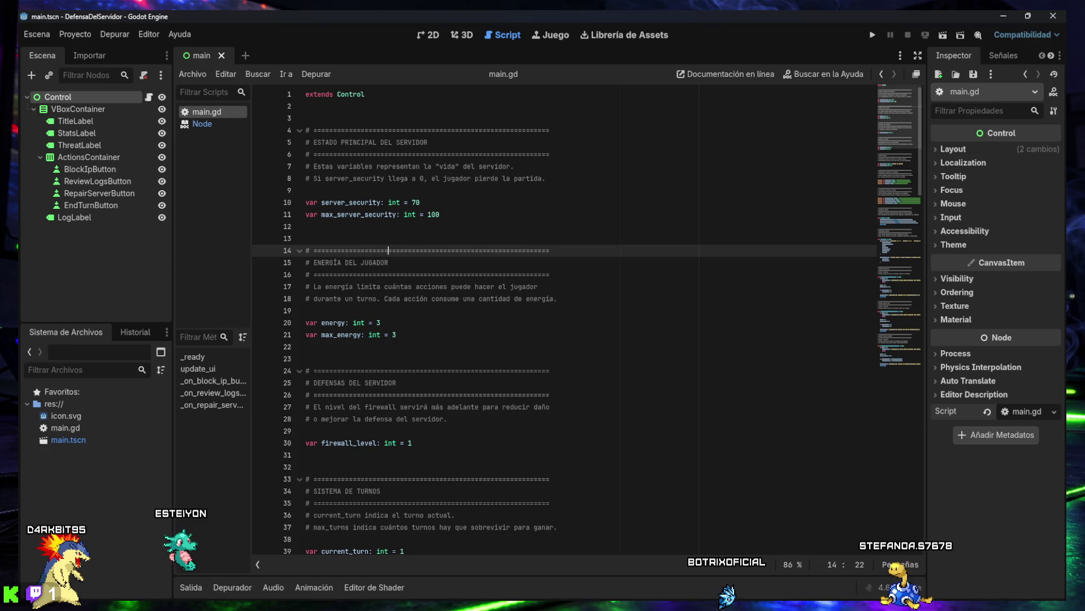
Test-run the game, try repairing the server twice, then stop the game
left_click(872, 35)
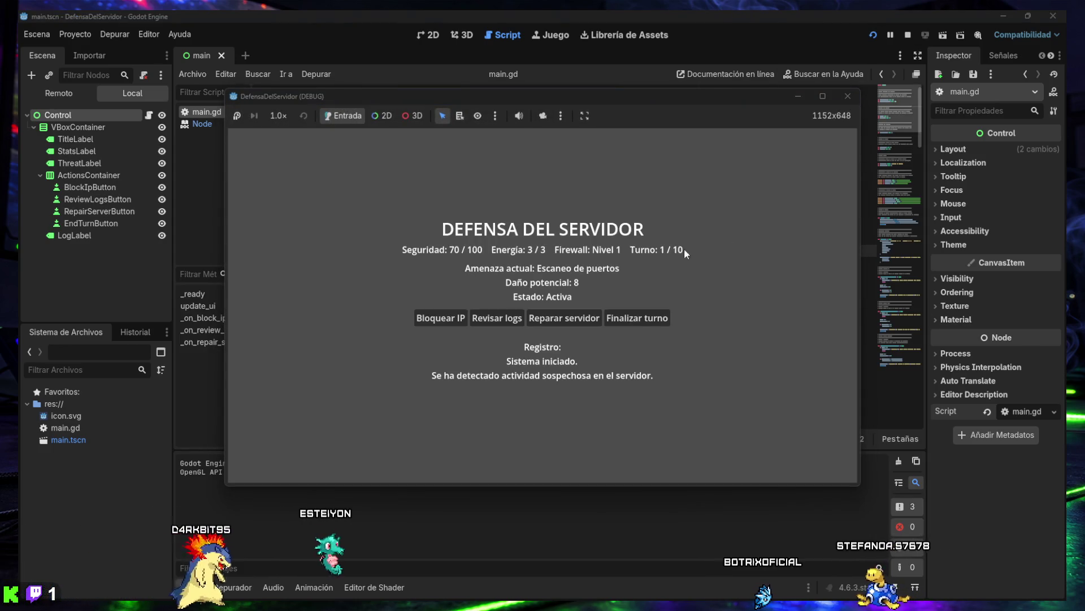
left_click(555, 321)
left_click(555, 320)
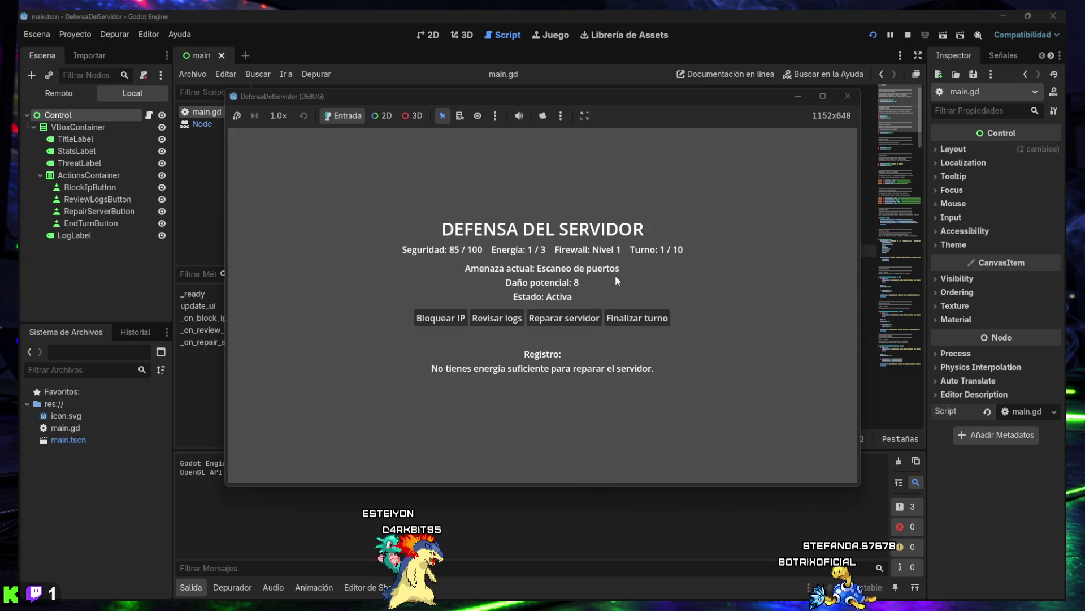
left_click(850, 96)
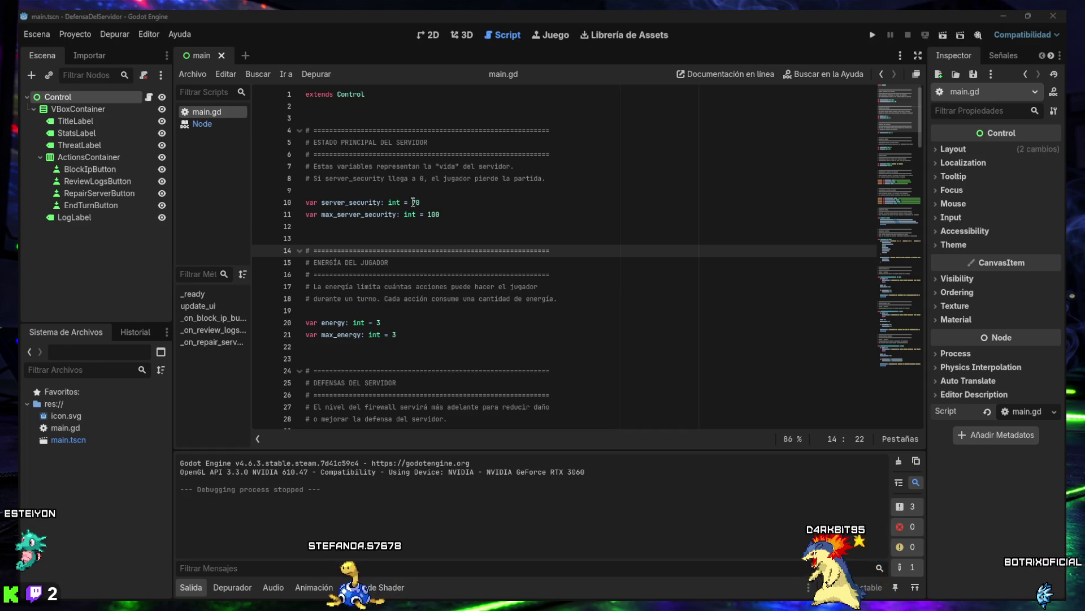
Change line 10's server_security starting value from 70 back to 100
left_click_drag(414, 202, 418, 203)
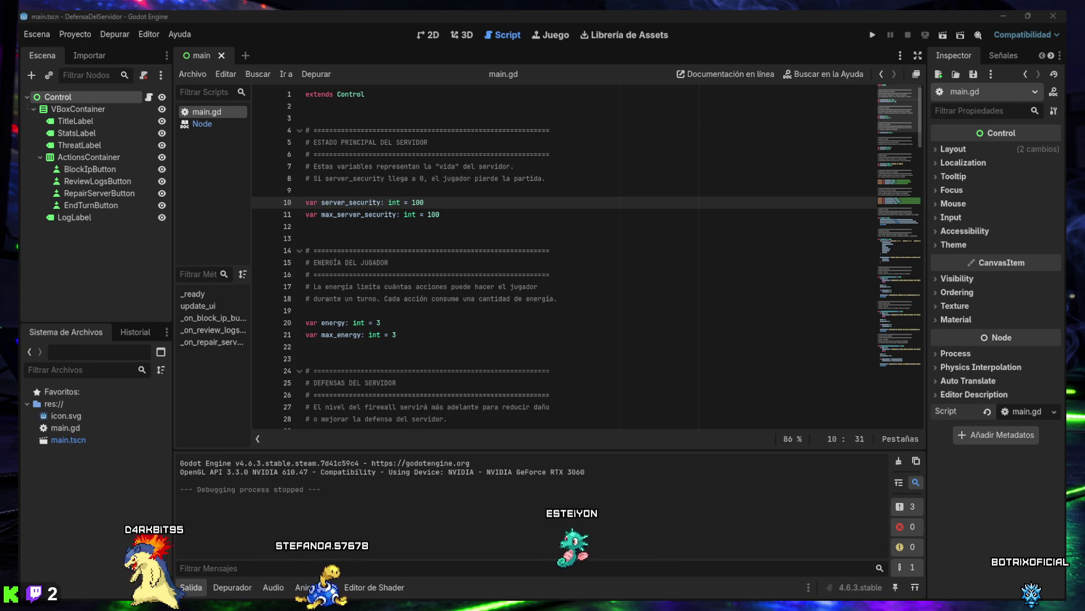
type("100")
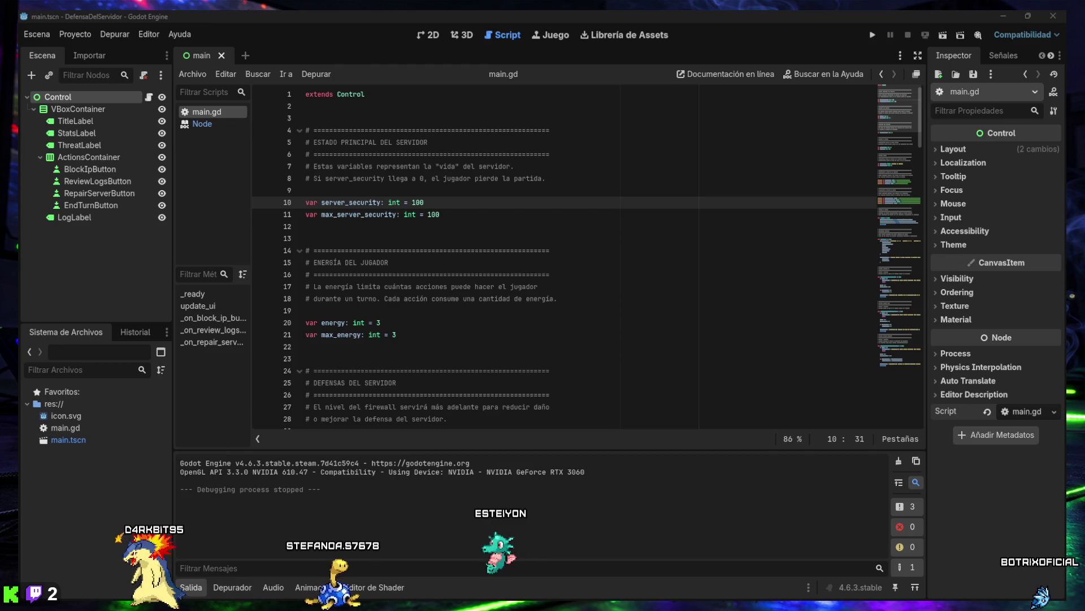
left_click_drag(425, 202, 412, 202)
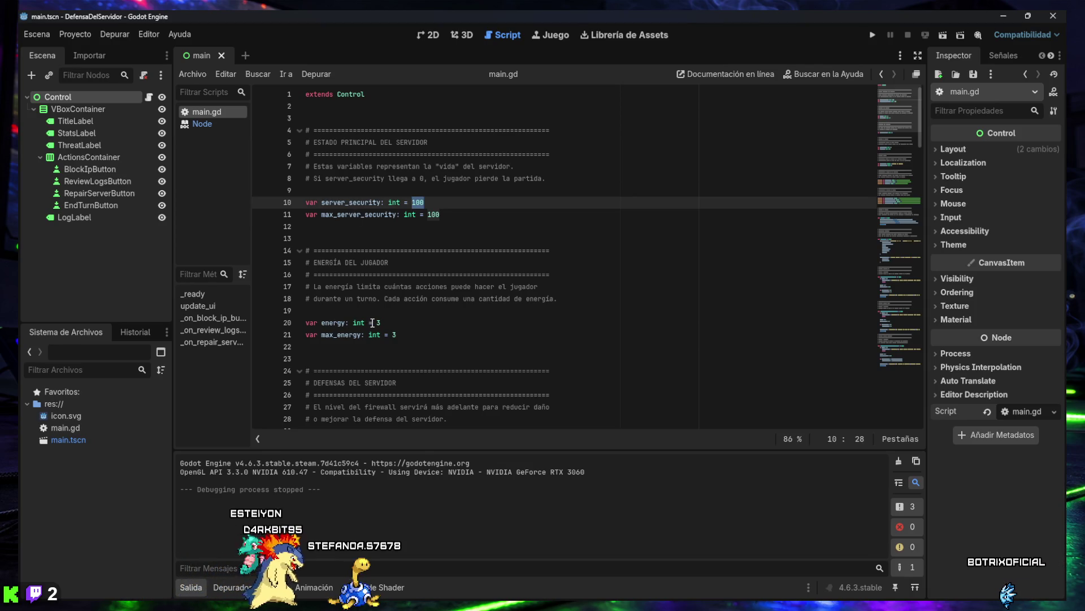
left_click_drag(397, 335, 311, 334)
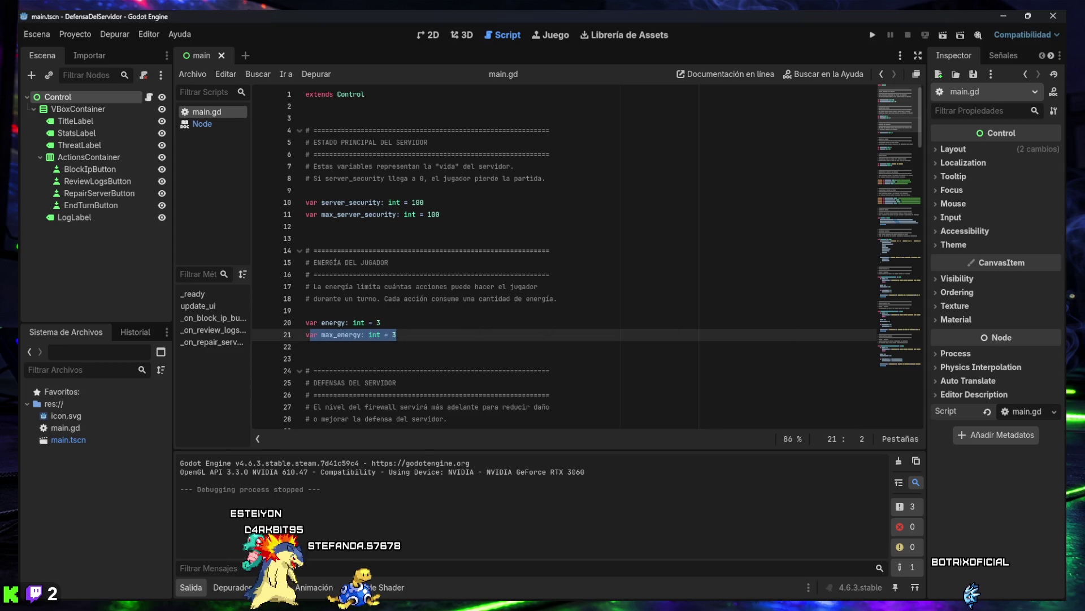
Review declarations down to threat_damage 8 and collapse the Salida output panel
scroll(514, 307, "down", 6)
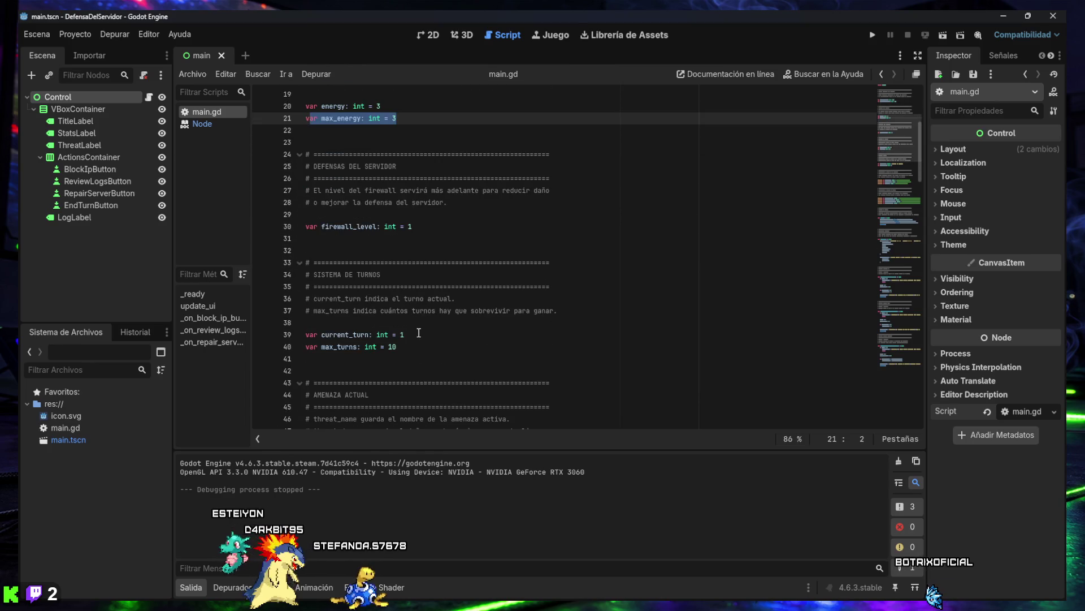
left_click(405, 335)
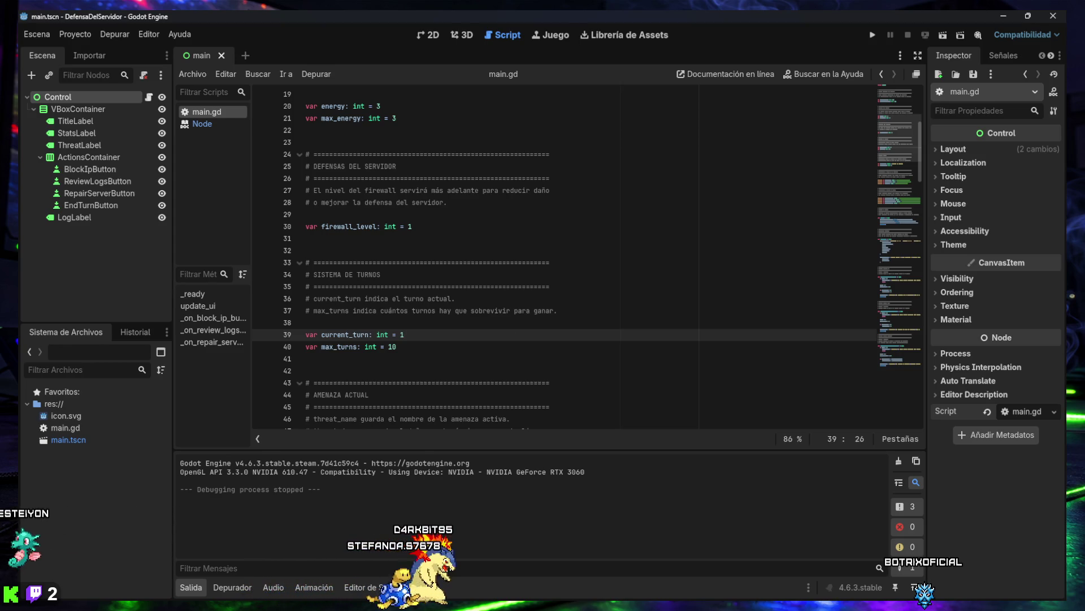
scroll(425, 266, "down", 3)
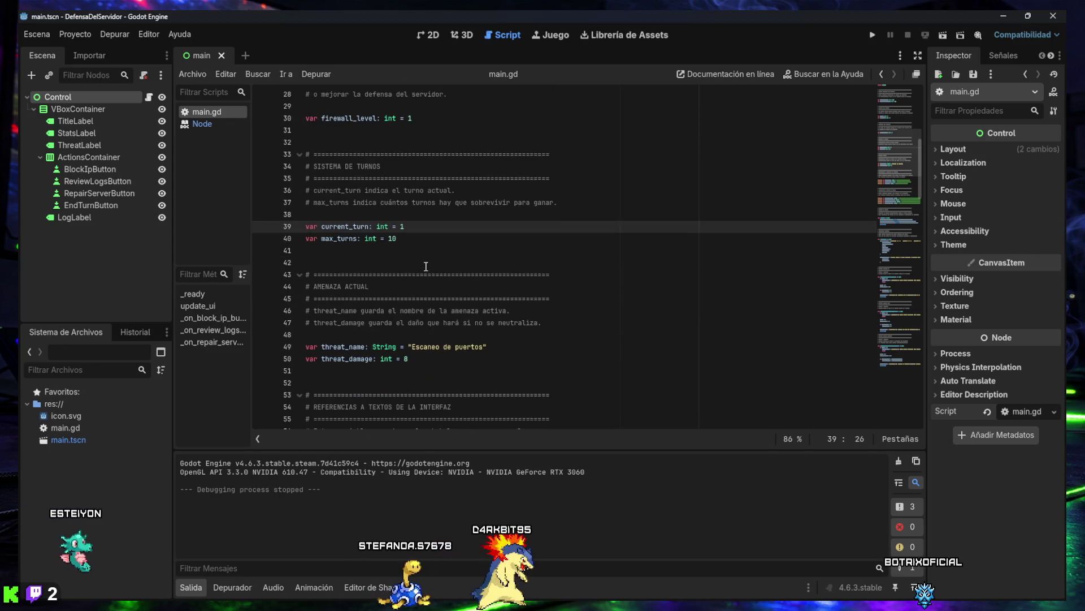
left_click(420, 359)
scroll(427, 353, "down", 1)
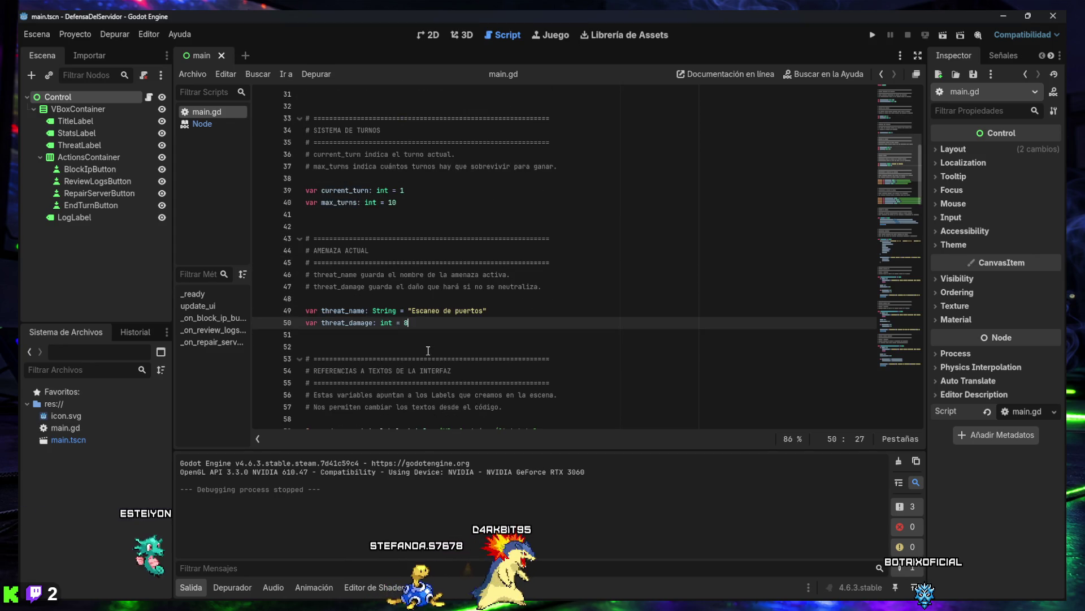
scroll(427, 350, "down", 1)
scroll(413, 349, "down", 1)
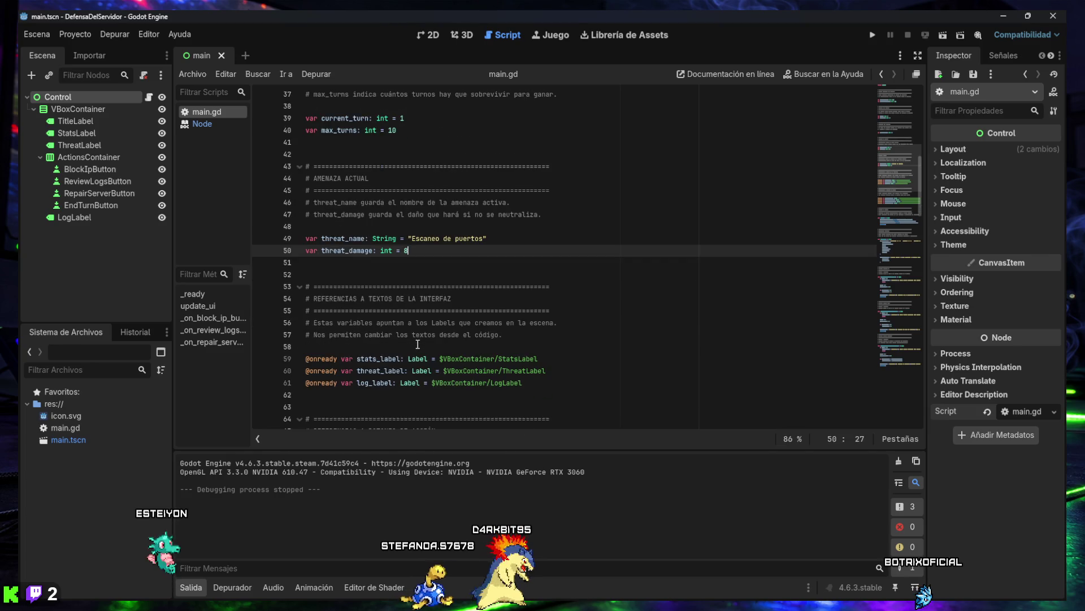
scroll(418, 344, "down", 1)
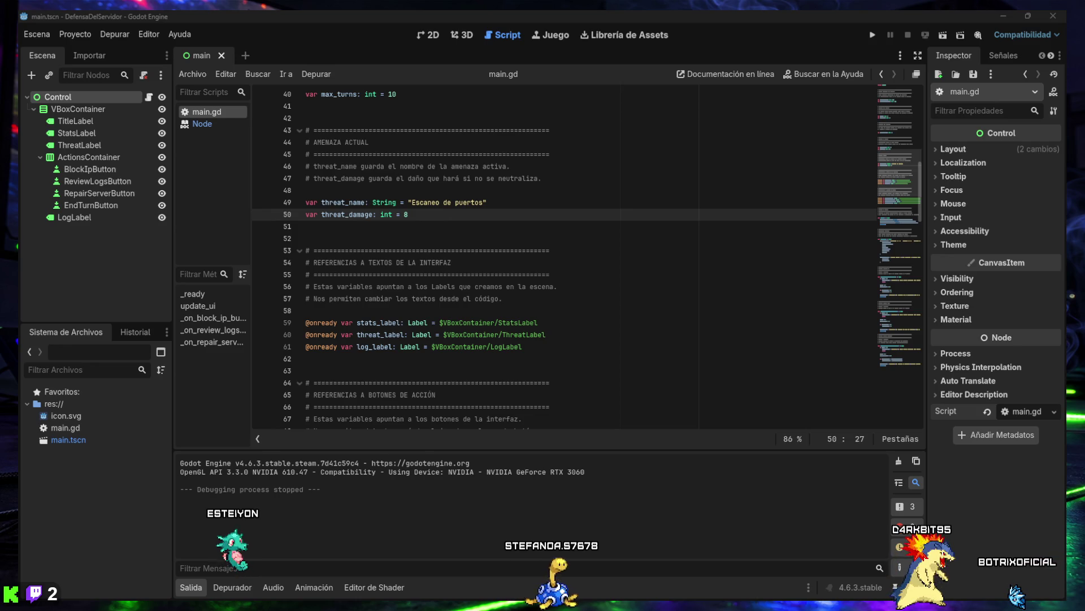
left_click(440, 249)
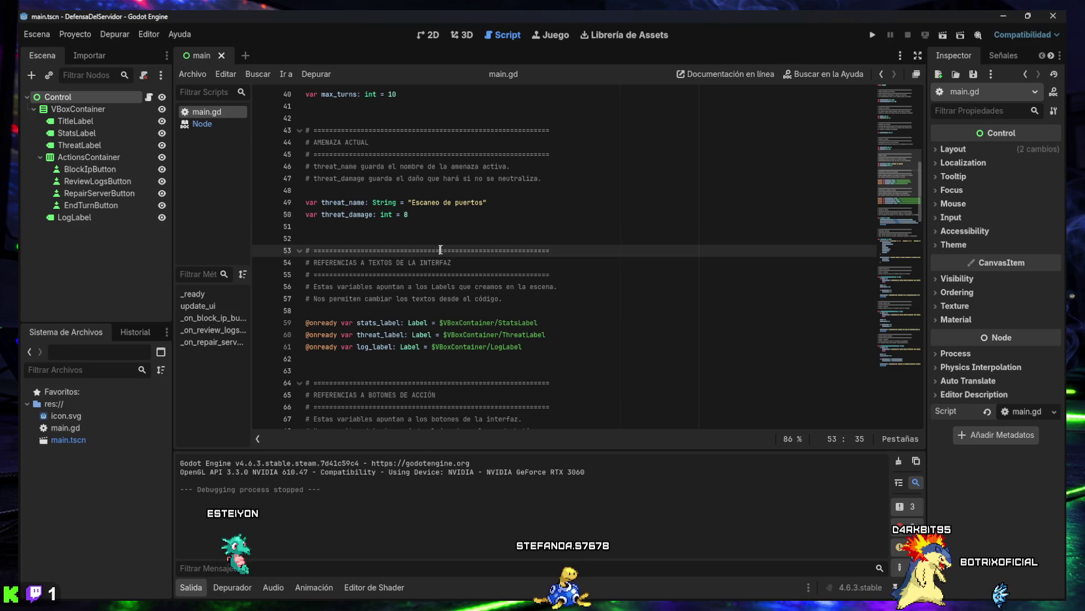
left_click(188, 588)
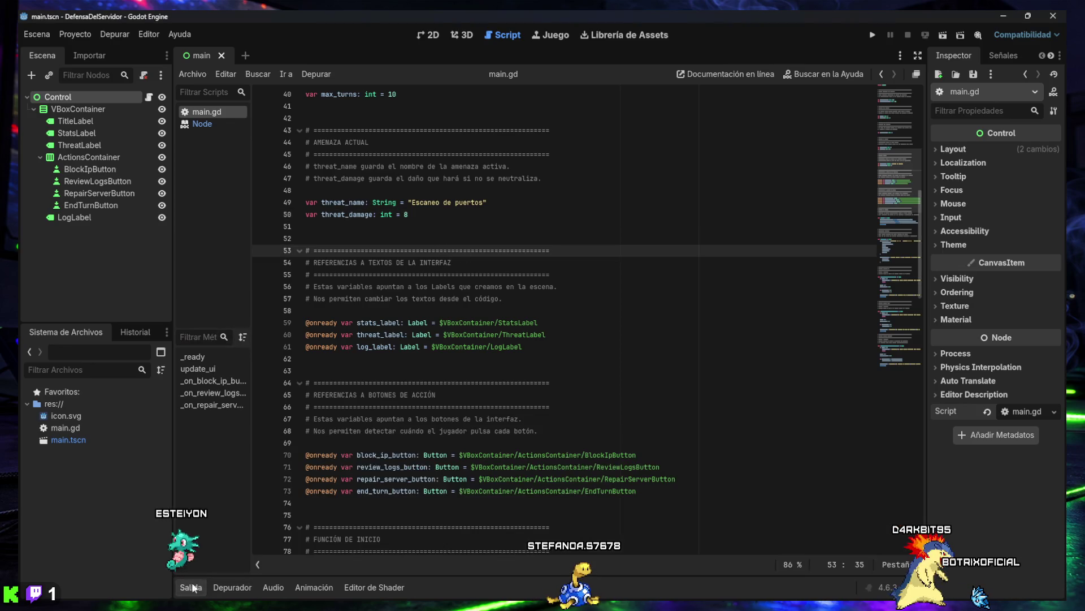
left_click(386, 306)
Add end_turn_button.pressed.connect(_on_end_turn_button_pressed) after line 85 in _ready()
key("ctrl+f")
type("_ready()")
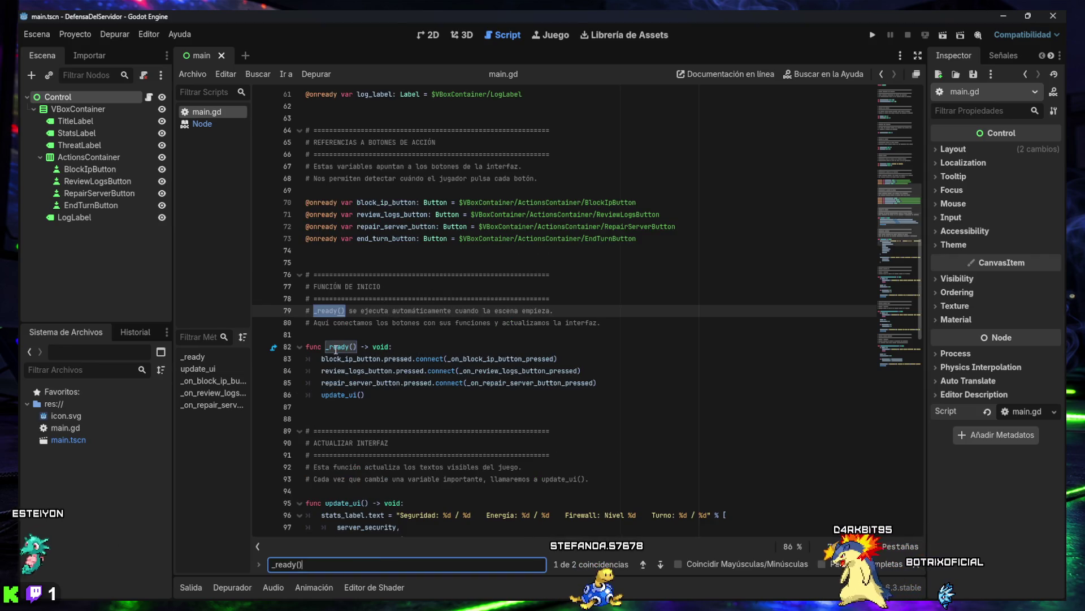
left_click(333, 347)
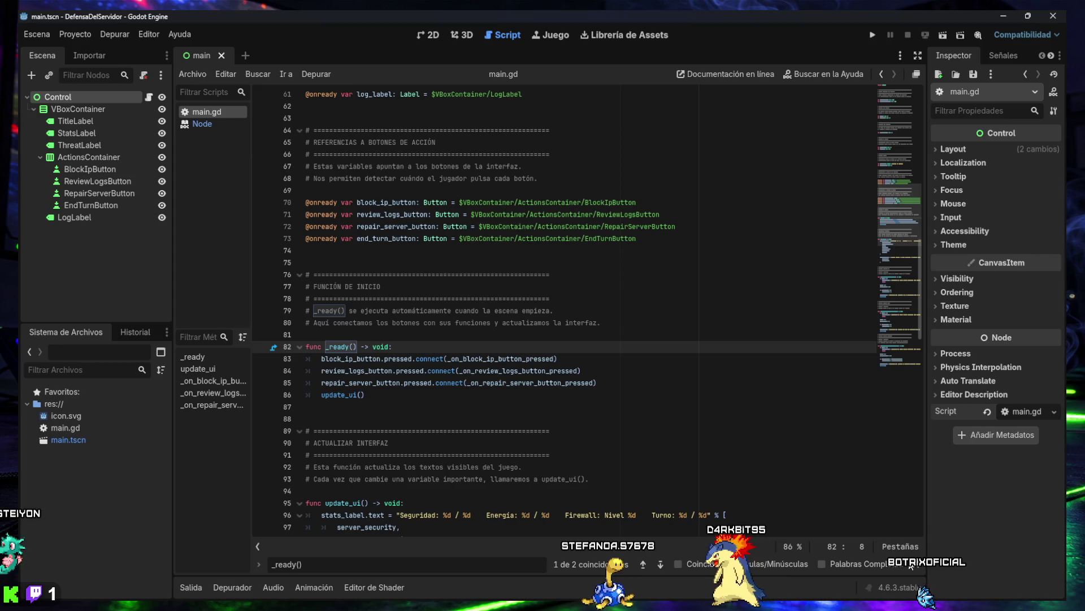
left_click(915, 566)
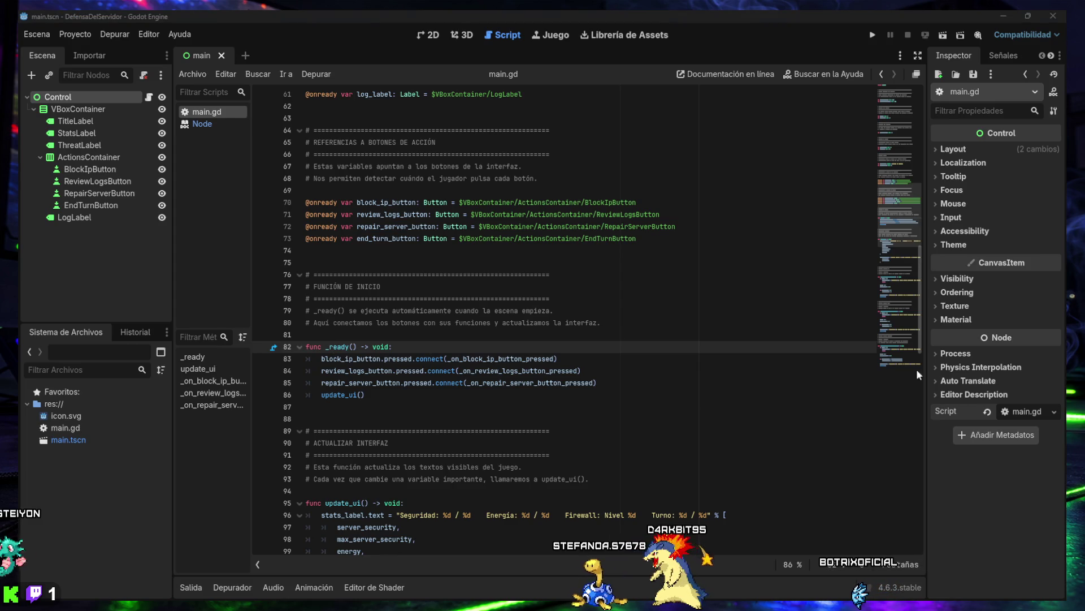
left_click(634, 386)
key("Return")
type("end_turn_button.pressed.connect(_on_end_turn_button_pressed)")
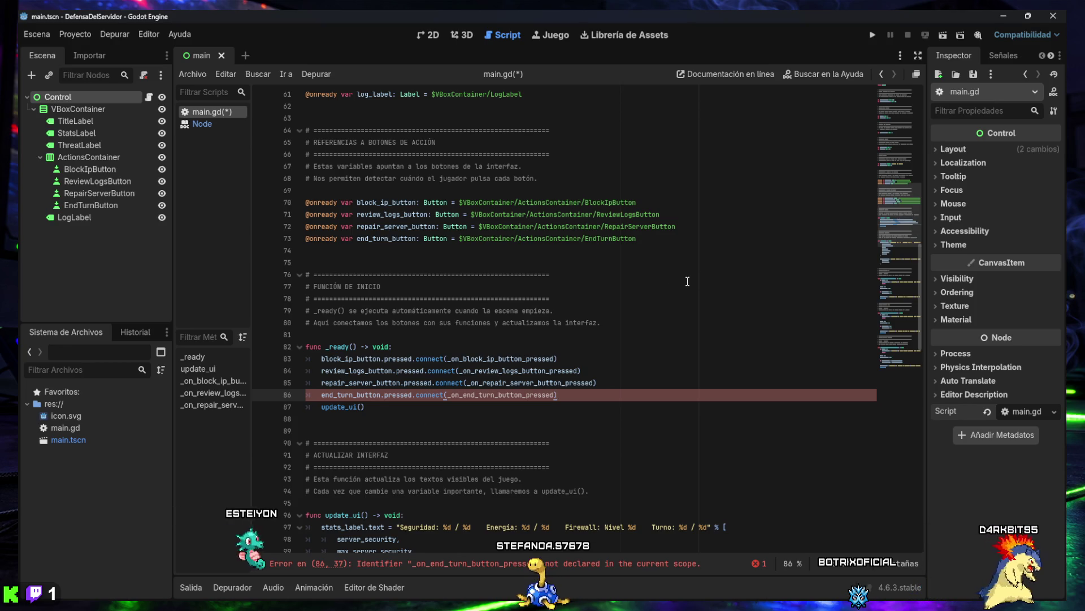
scroll(897, 233, "down", 5)
Paste the _on_end_turn_button_pressed handler below the repair handler at the script's end
scroll(896, 238, "down", 20)
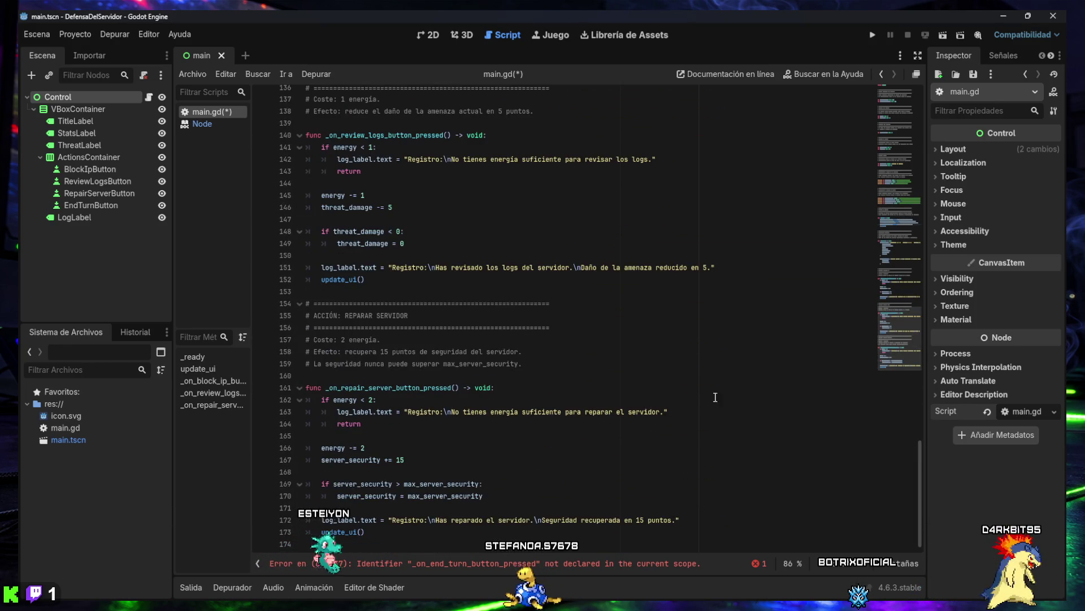
left_click(365, 531)
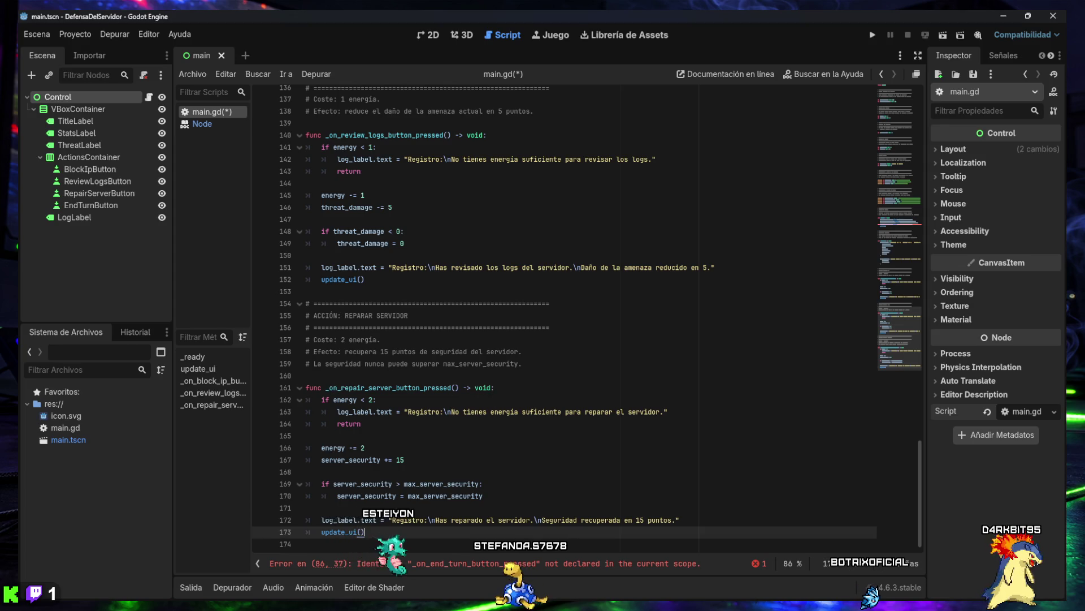
key("Return")
key("Return")
key("Return")
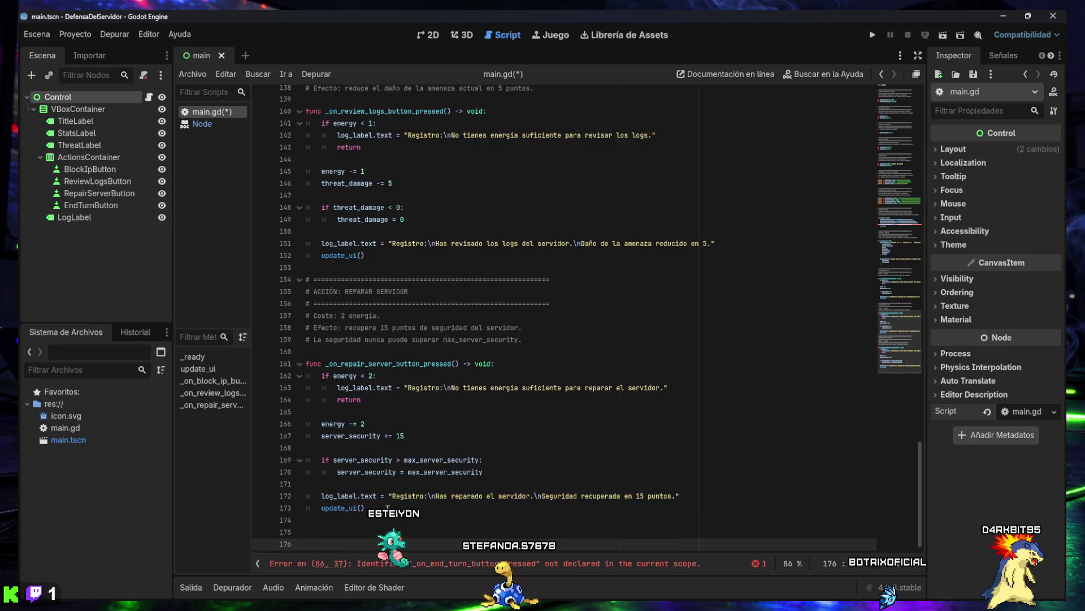
key("Up")
key("Down")
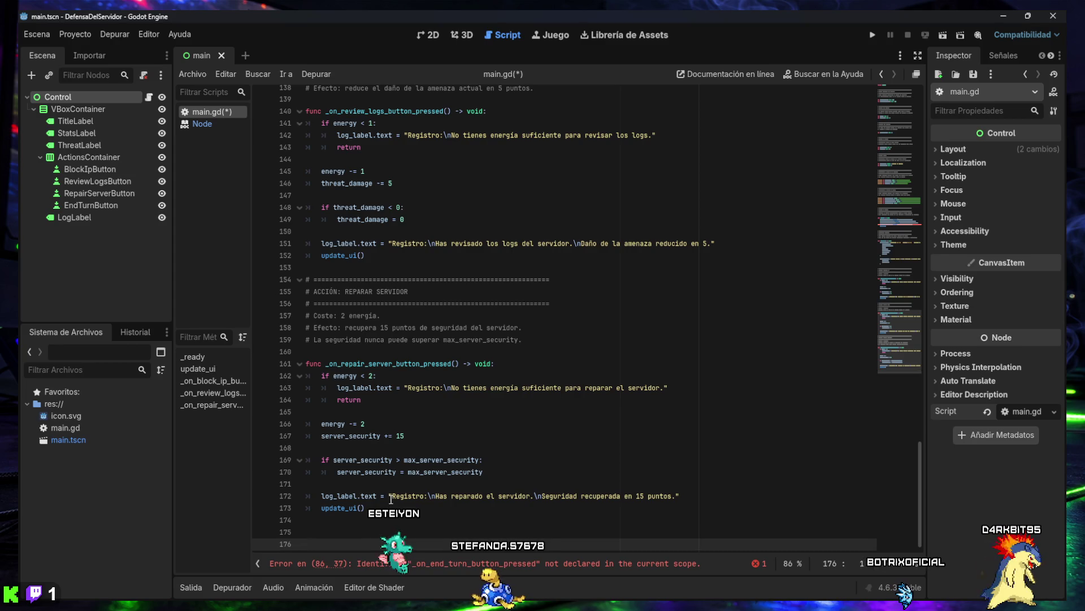
key("BackSpace")
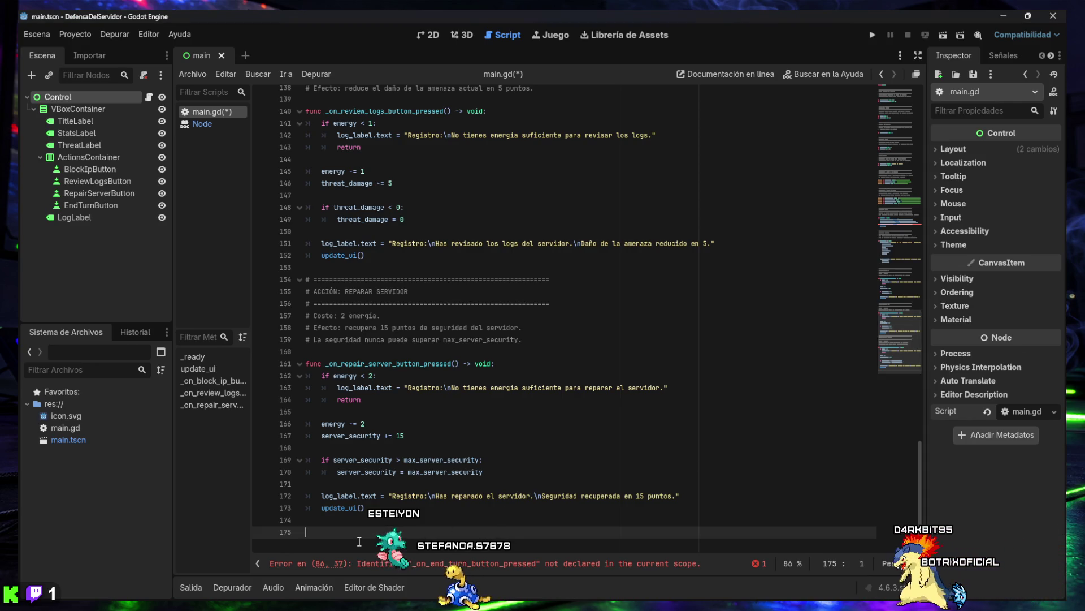
type("# ============================================================ # ACCIÓN: FINALIZAR TURNO # ============================================================ # Efecto: # - La amenaza actual causa daño al servidor. # - Avanza el turno. # - La energía vuelve al máximo. # - Se reinicia la amenaza para el siguiente turno.  func _on_end_turn_button_pressed() -> void: \tserver_security -= threat_damage  \tif server_security < 0: \t\tserver_security = 0  \tcurrent_turn += 1 \tenergy = max_energy  \tthreat_name = \"Escaneo de puertos\" \tthreat_damage = 8  \tlog_label.text = \"Registro:\\nHas finalizado el turno.\\nEl servidor ha recibido %d puntos de daño.\" % threat_damage  \tupdate_ui()")
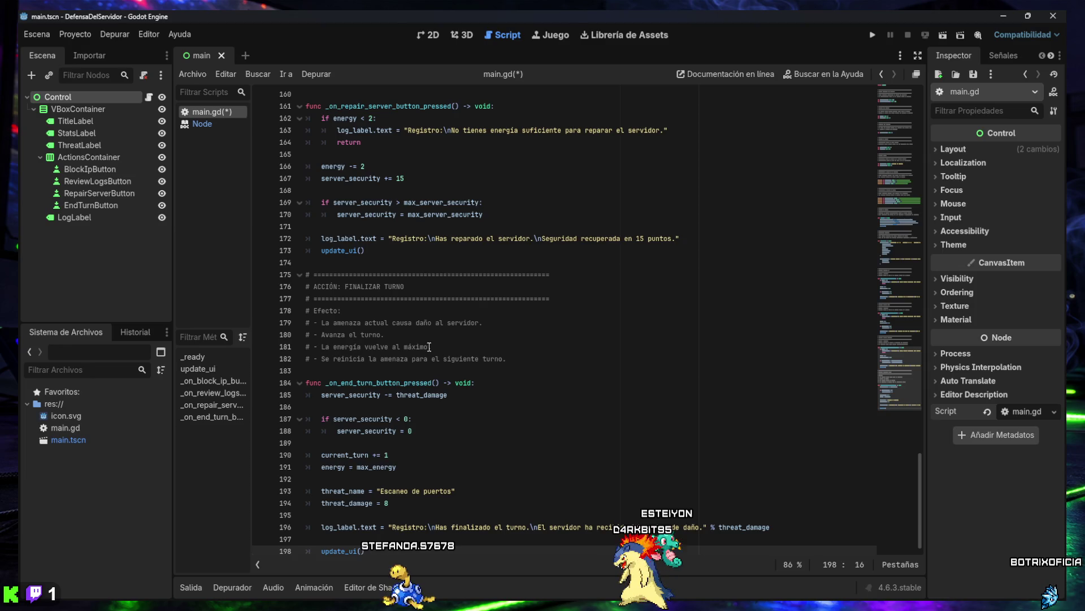
left_click_drag(333, 360, 507, 360)
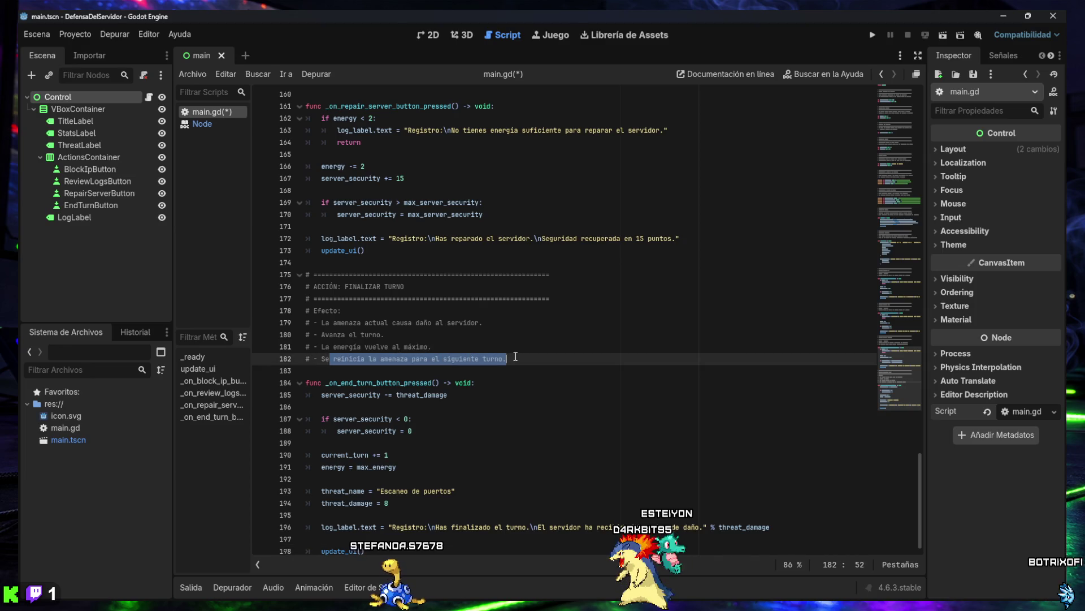
left_click(434, 498)
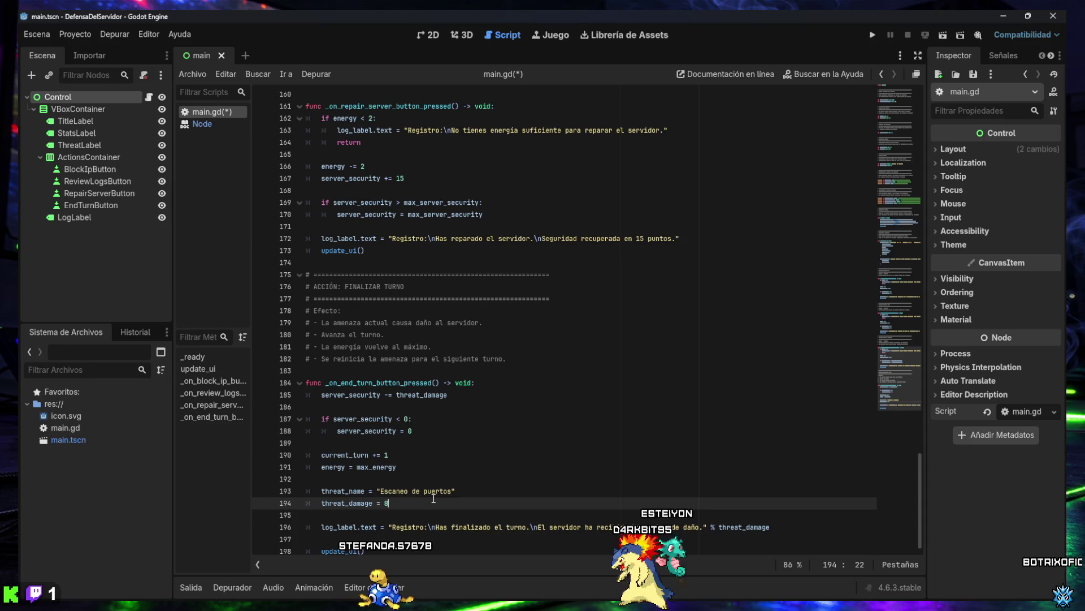
key("Down")
key("Down")
key("Down")
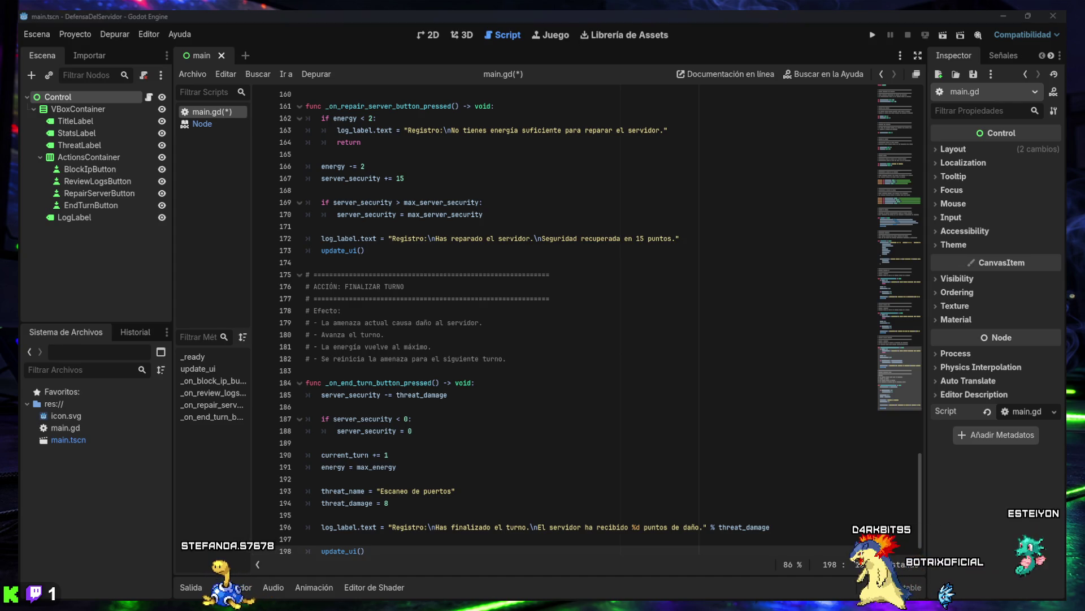
Replace lines 175–198 with the revised damage_received end-turn code, save, and run the game
left_click(358, 323)
mouse_move(308, 275)
left_mouse_down()
mouse_move(362, 310)
mouse_move(422, 565)
left_mouse_up()
type("# ============================================================ # ACCIÓN: FINALIZAR TURNO # ============================================================ # Efecto: # - La amenaza actual causa daño al servidor. # - Avanza el turno. # - La energía vuelve al máximo. # - Se reinicia la amenaza para el siguiente turno.  func _on_end_turn_button_pressed() -> void: \tvar damage_received: int = threat_damage  \tserver_security -= damage_received  \tif server_security < 0: \t\tserver_security = 0  \tcurrent_turn += 1 \tenergy = max_energy  \tthreat_name = \"Escaneo de puertos\" \tthreat_damage = 8  \tlog_label.text = \"Registro:\\nHas finalizado el turno.\\nEl servidor ha recibido %d puntos de daño.\" % damage_received  \tupdate_ui()")
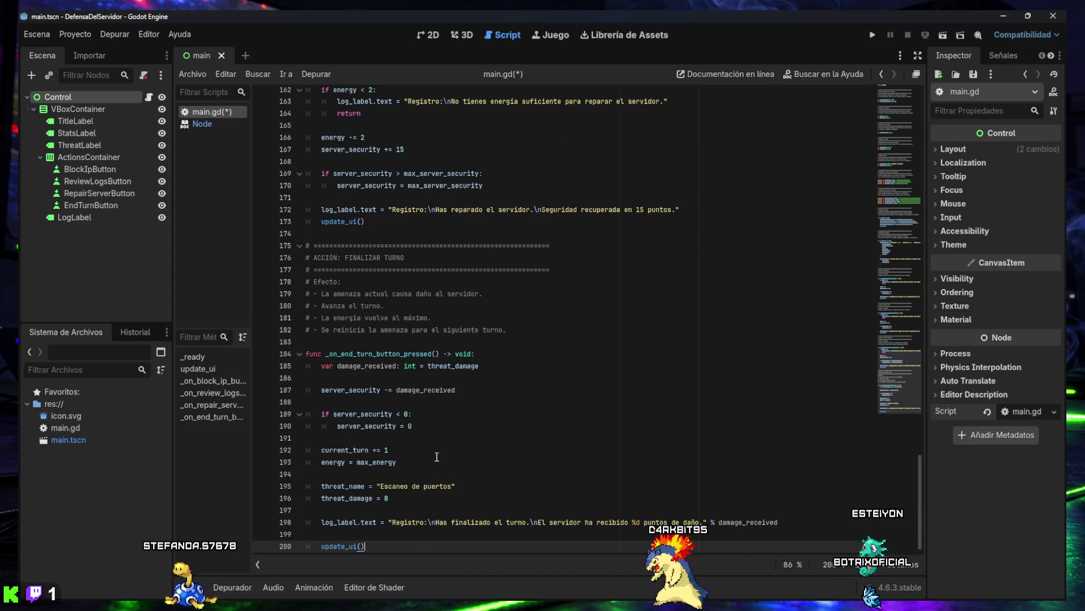
key("ctrl+s")
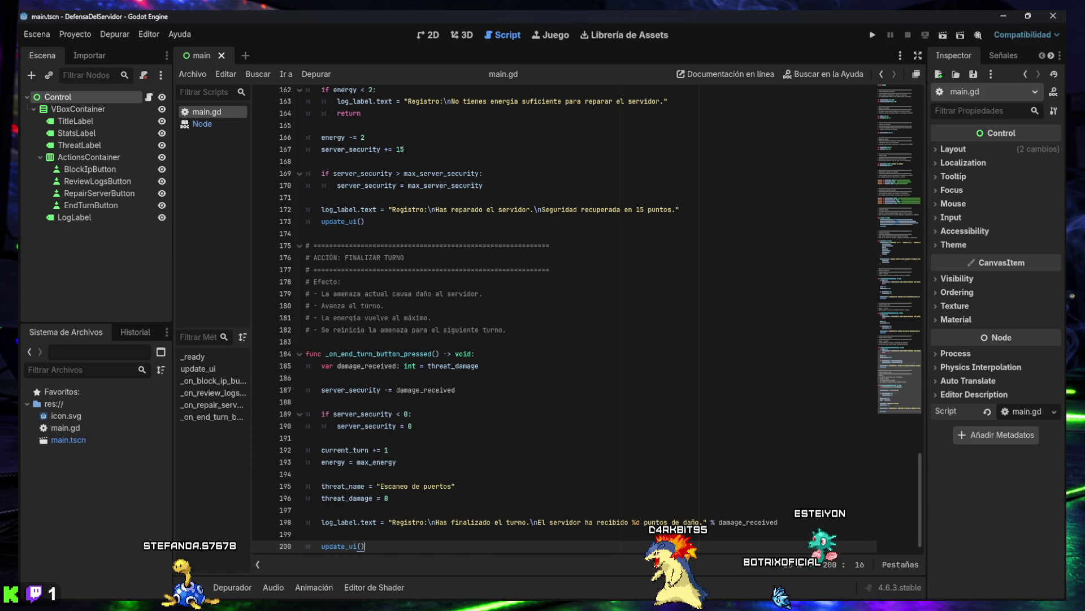
left_click(872, 35)
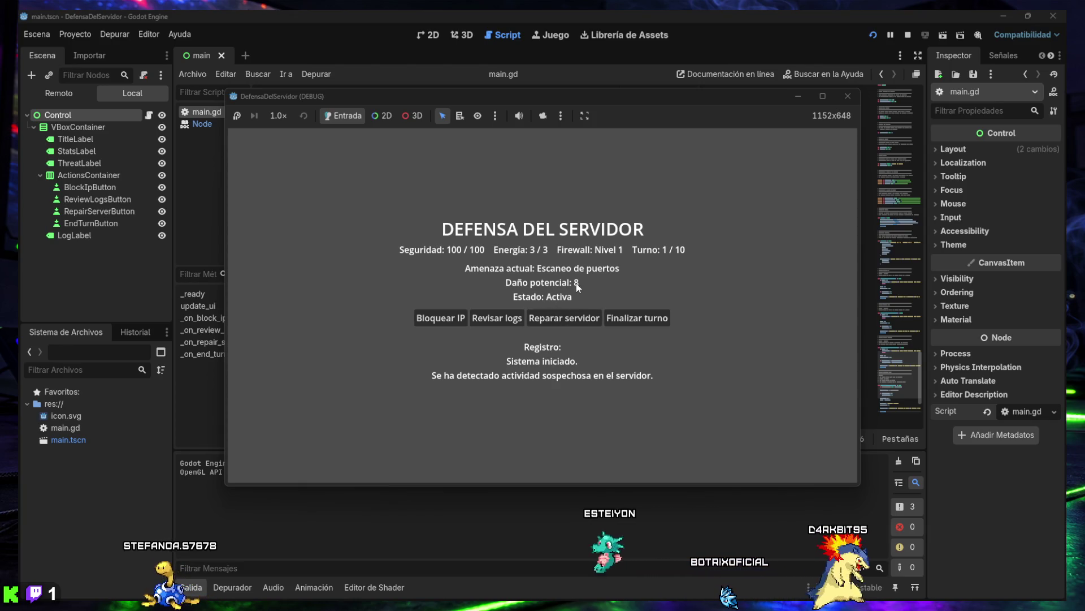
End turns repeatedly in the running game without taking any other action
left_click(636, 320)
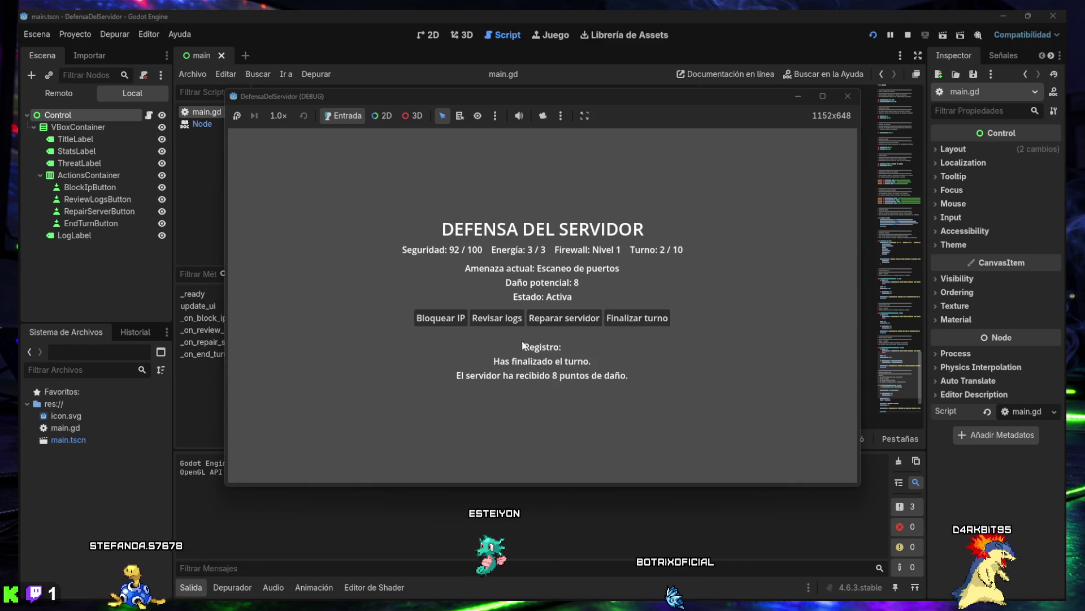
left_click(632, 317)
left_click(632, 318)
left_click(632, 318)
left_click(632, 317)
left_click(632, 318)
left_click(632, 318)
left_click(632, 317)
Keep ending turns past turn 10 to Turno 21/10 and Seguridad 0/100, then close the game
left_click(632, 318)
left_click(632, 318)
triple_click(632, 318)
triple_click(632, 318)
double_click(632, 318)
double_click(632, 318)
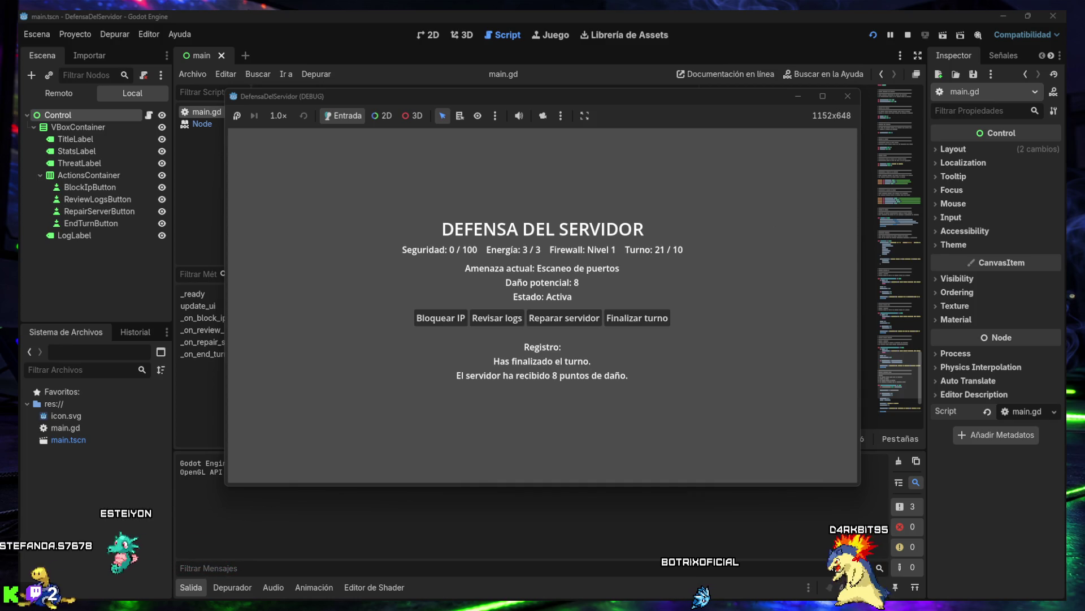
left_click(842, 96)
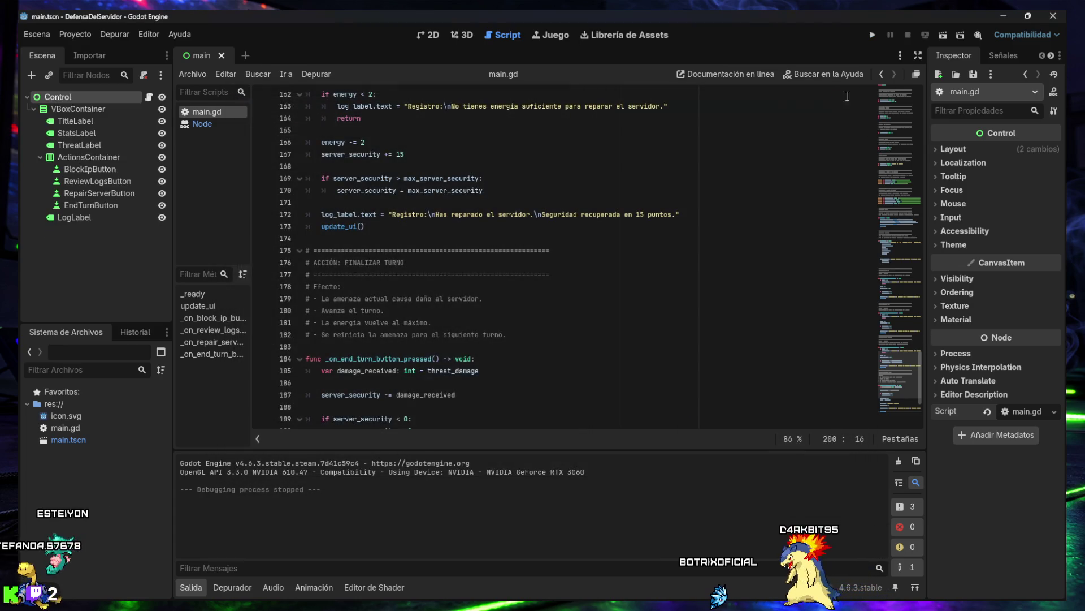
Relaunch the game and alternate Bloquear IP with Finalizar turno for five turns
left_click(875, 36)
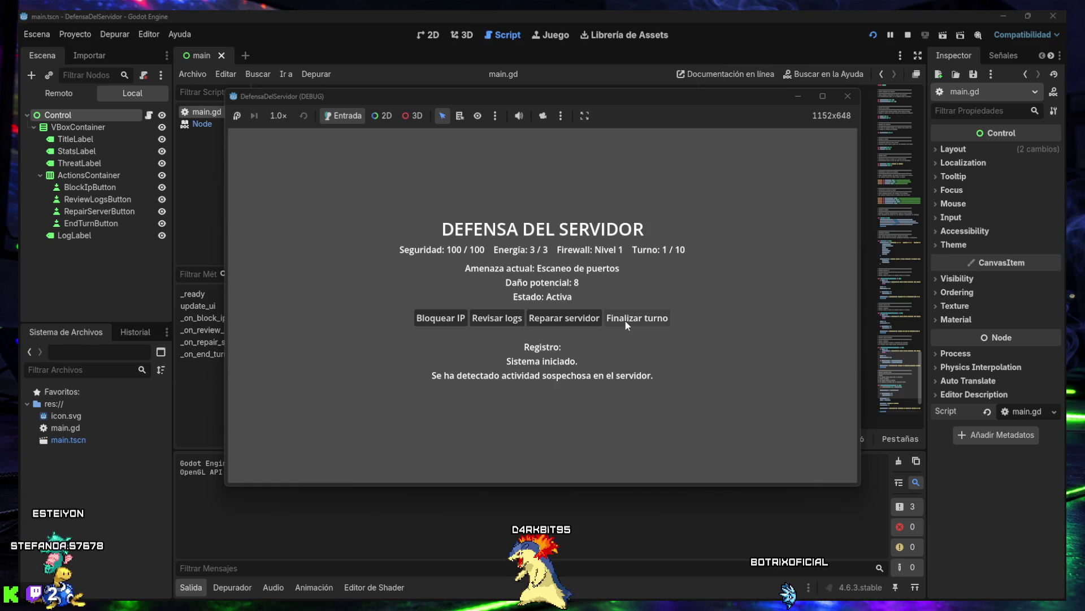
left_click(451, 318)
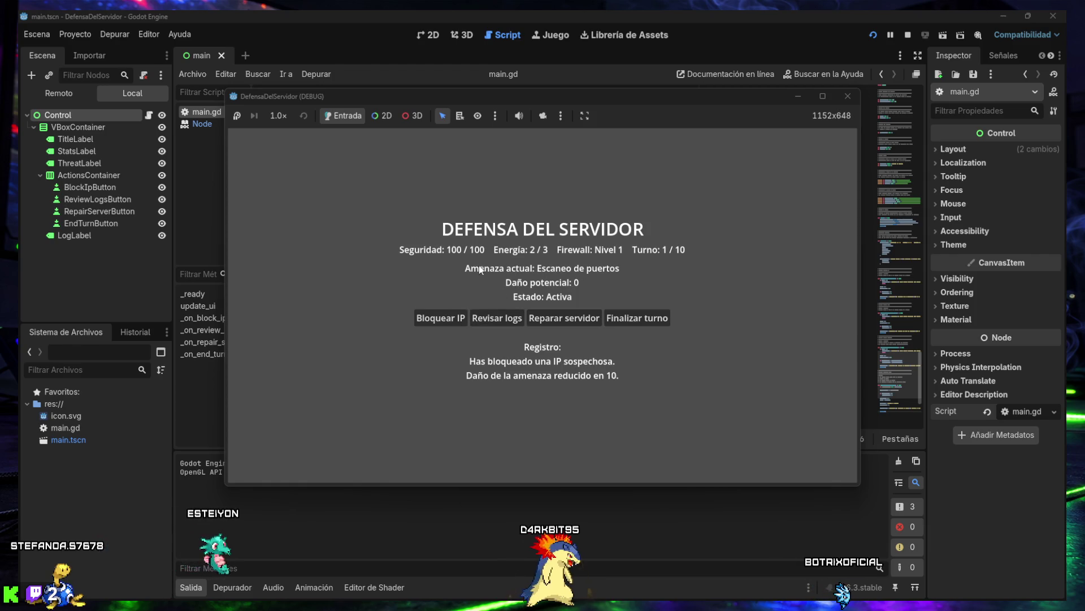
left_click(639, 319)
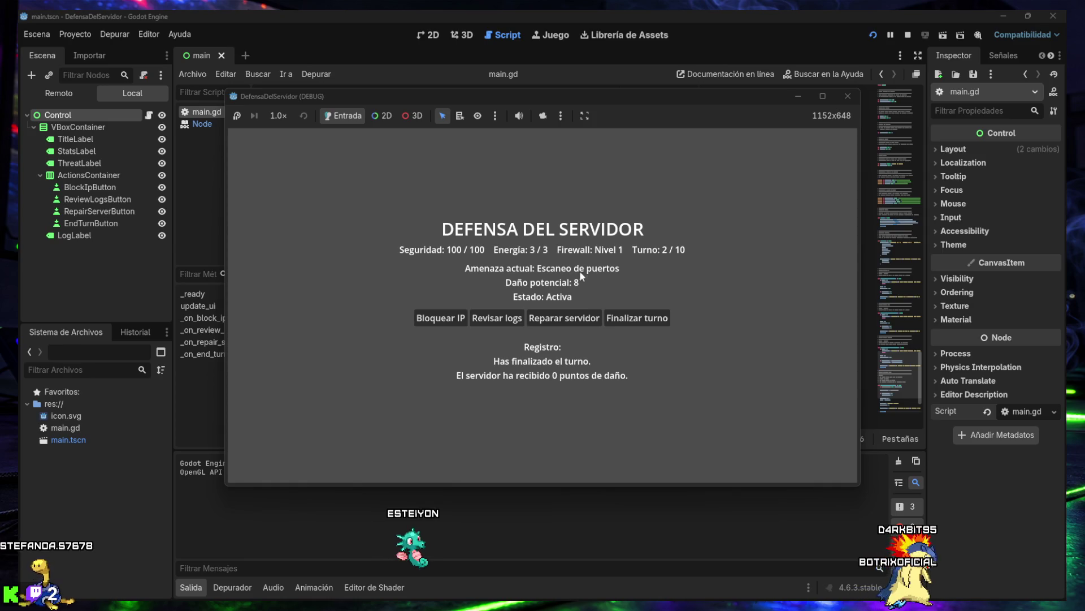
left_click(437, 317)
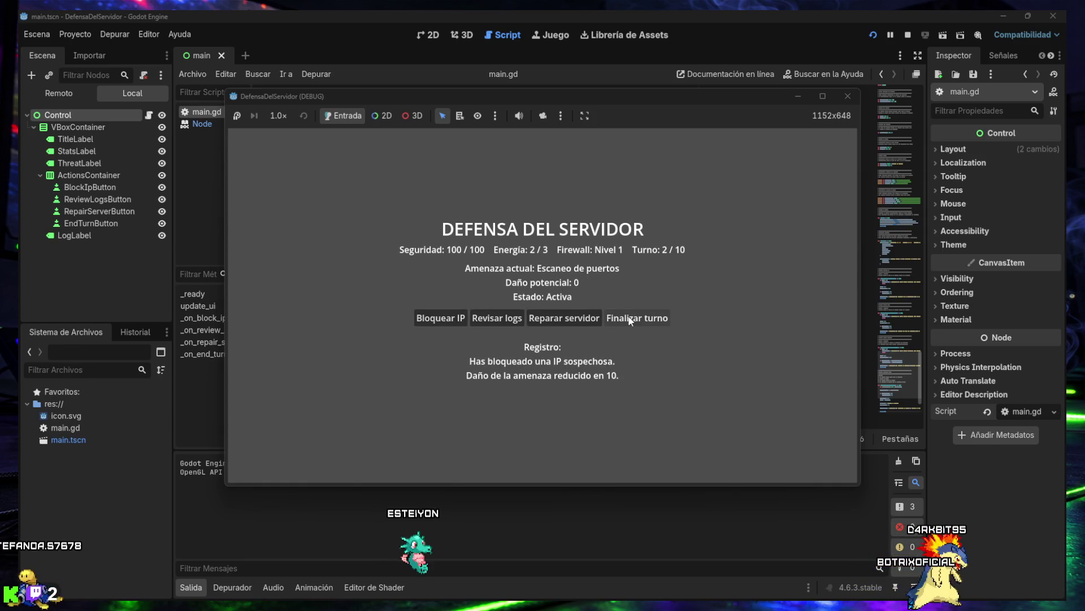
left_click(631, 319)
left_click(441, 318)
left_click(640, 319)
left_click(433, 321)
left_click(610, 320)
left_click(443, 321)
left_click(626, 318)
Keep blocking an IP each turn until Turno 11/10 with Seguridad 100/100, then close the game
left_click(446, 319)
left_click(627, 318)
left_click(434, 321)
left_click(619, 320)
left_click(458, 321)
left_click(610, 319)
left_click(446, 318)
left_click(621, 319)
left_click(441, 320)
left_click(627, 318)
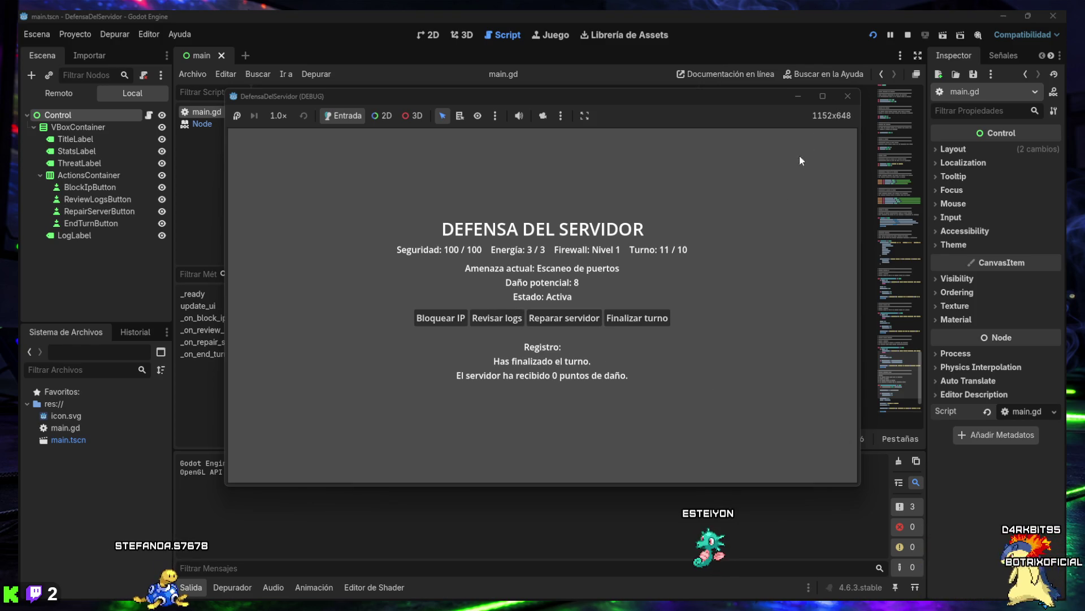
left_click(848, 96)
Relaunch the game and play the first turns, blocking an IP and reviewing the server logs
left_click(871, 35)
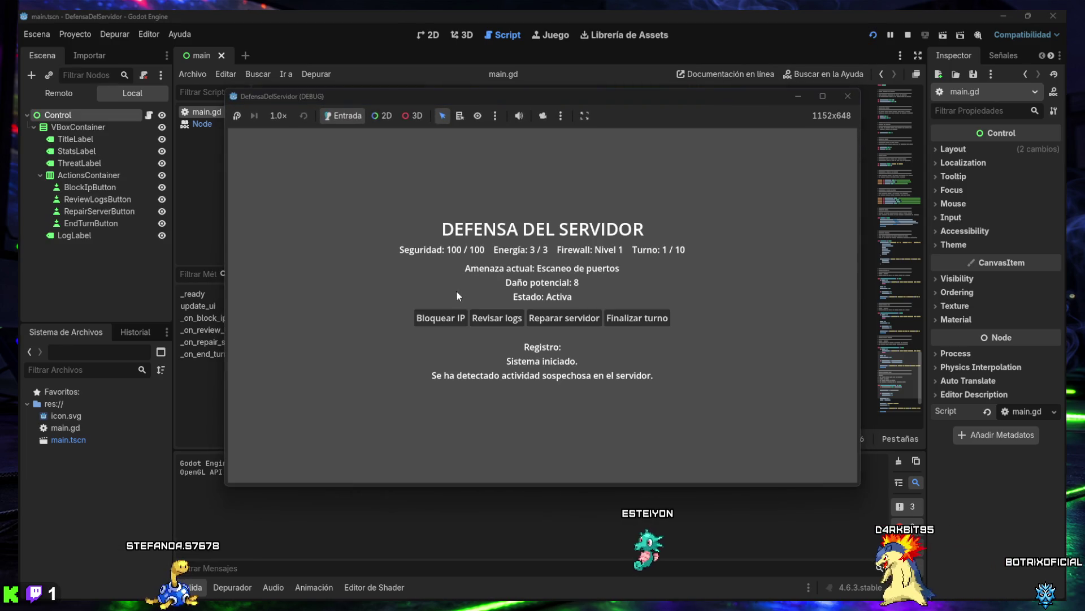
left_click(451, 318)
left_click(637, 320)
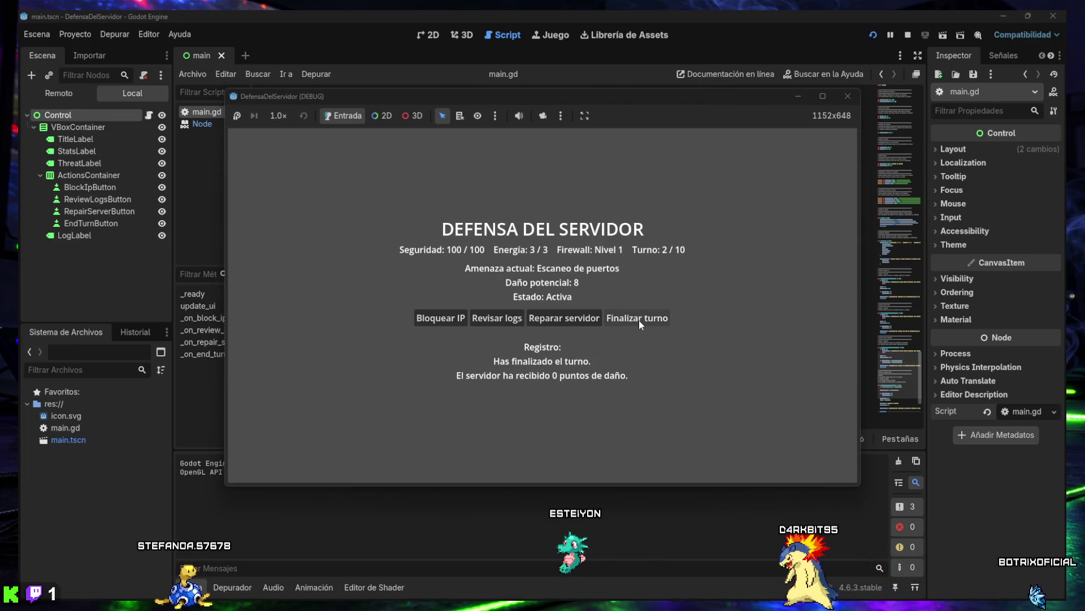
left_click(494, 320)
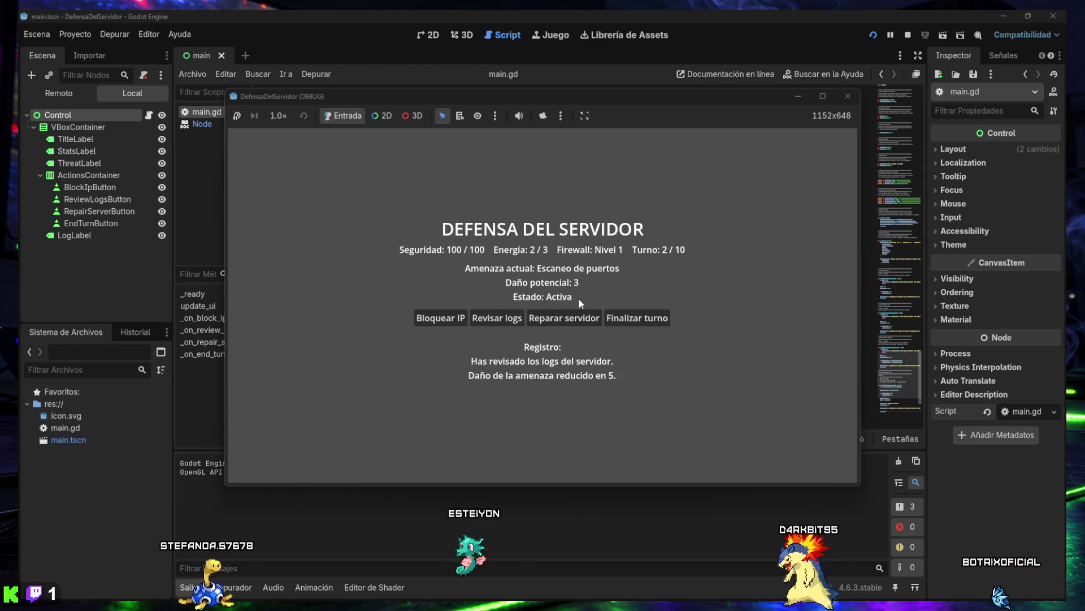
left_click(636, 319)
left_click(494, 321)
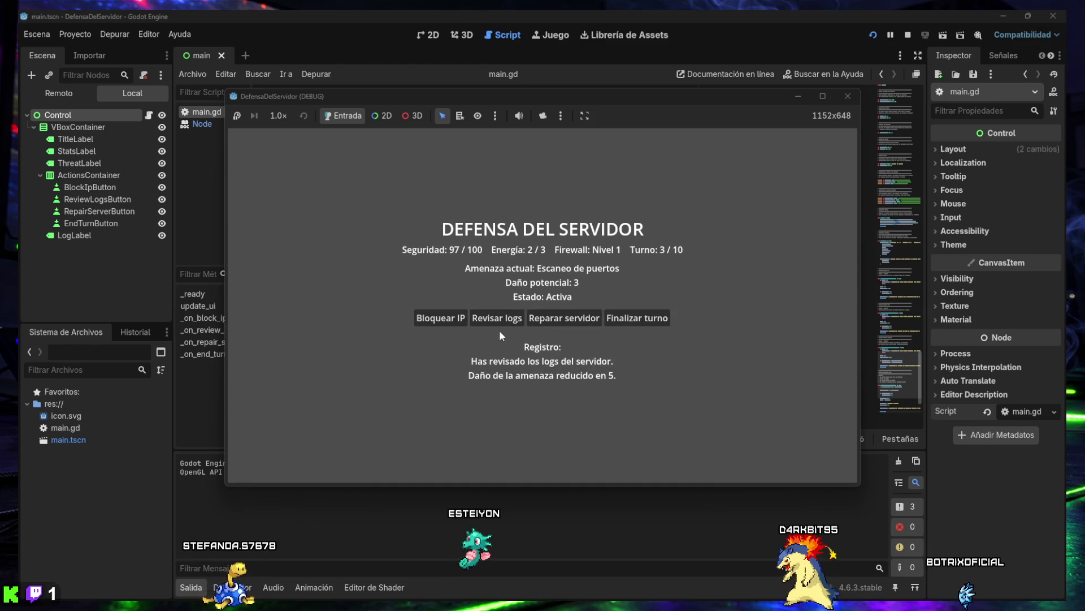
Keep alternating Bloquear IP and Finalizar turno through the remaining turns
left_click(445, 319)
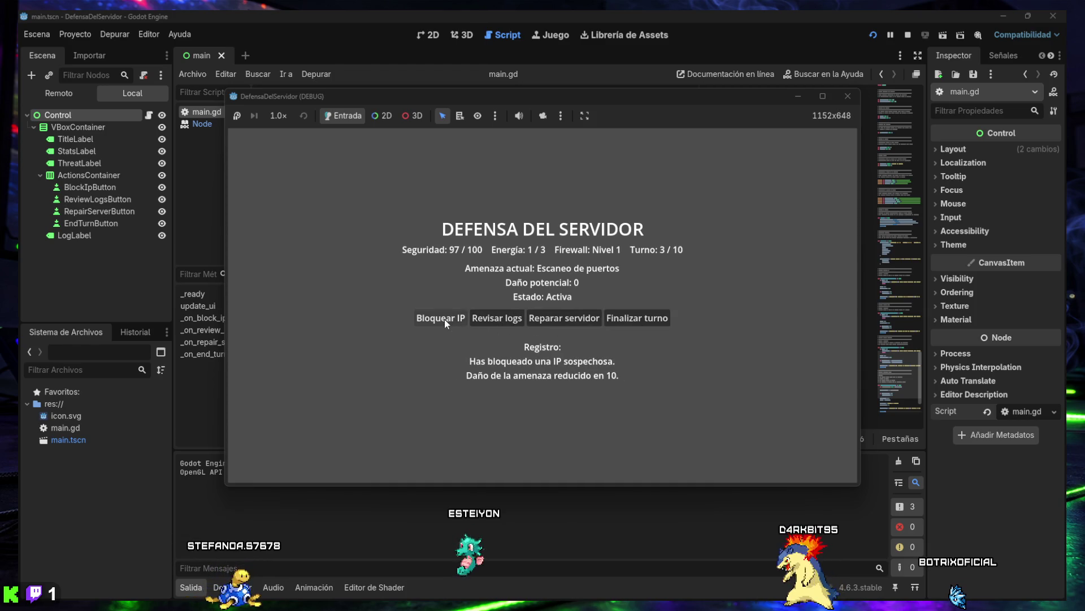
left_click(640, 321)
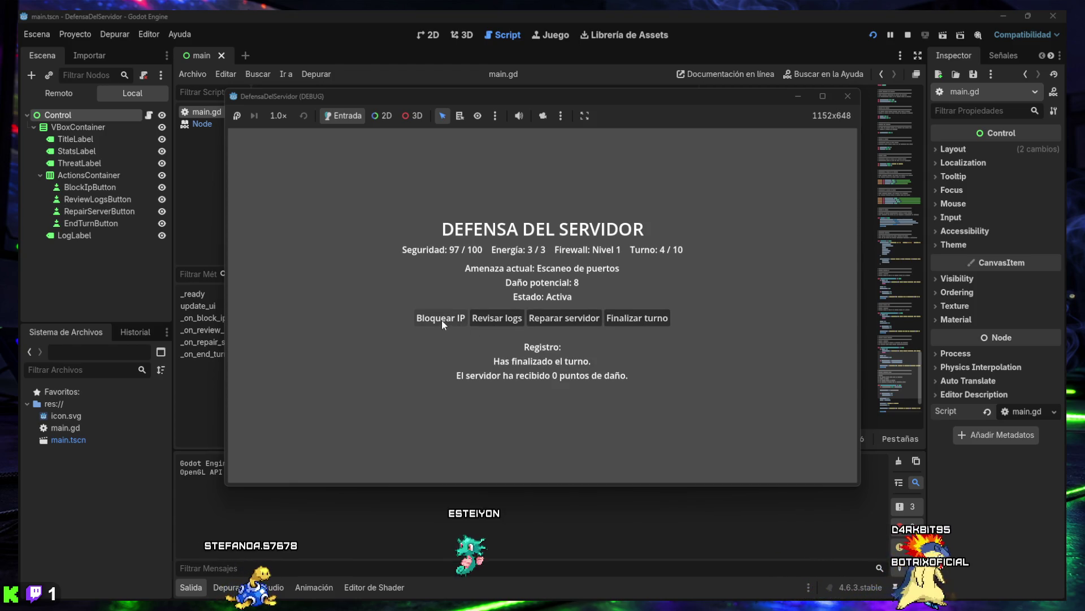
left_click(442, 320)
left_click(626, 323)
left_click(433, 322)
left_click(622, 319)
left_click(621, 319)
left_click(442, 319)
left_click(627, 320)
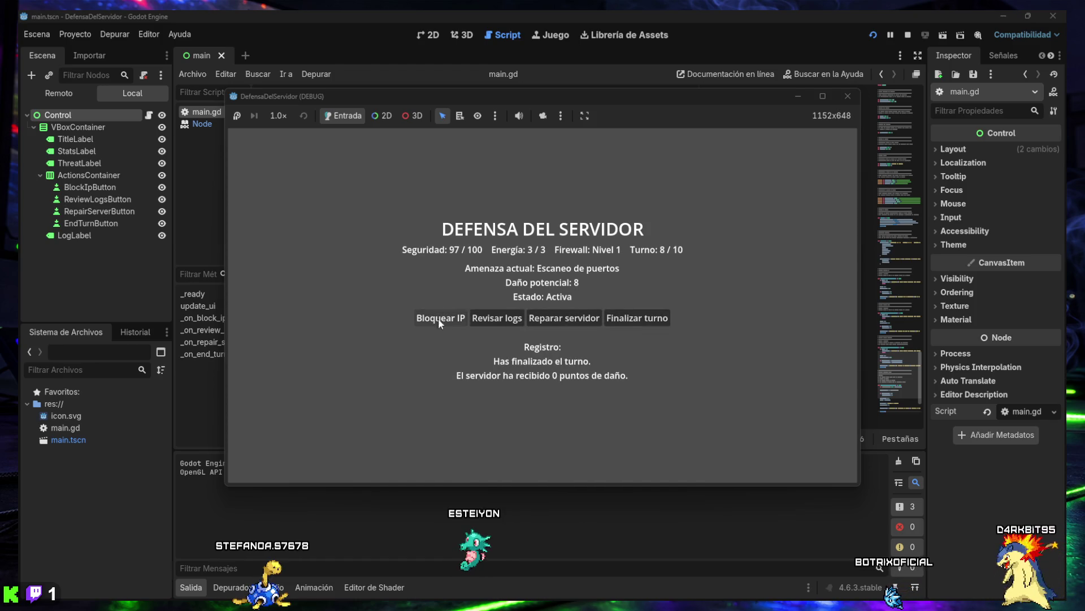
left_click(605, 320)
left_click(441, 320)
left_click(621, 319)
left_click(443, 320)
left_click(623, 317)
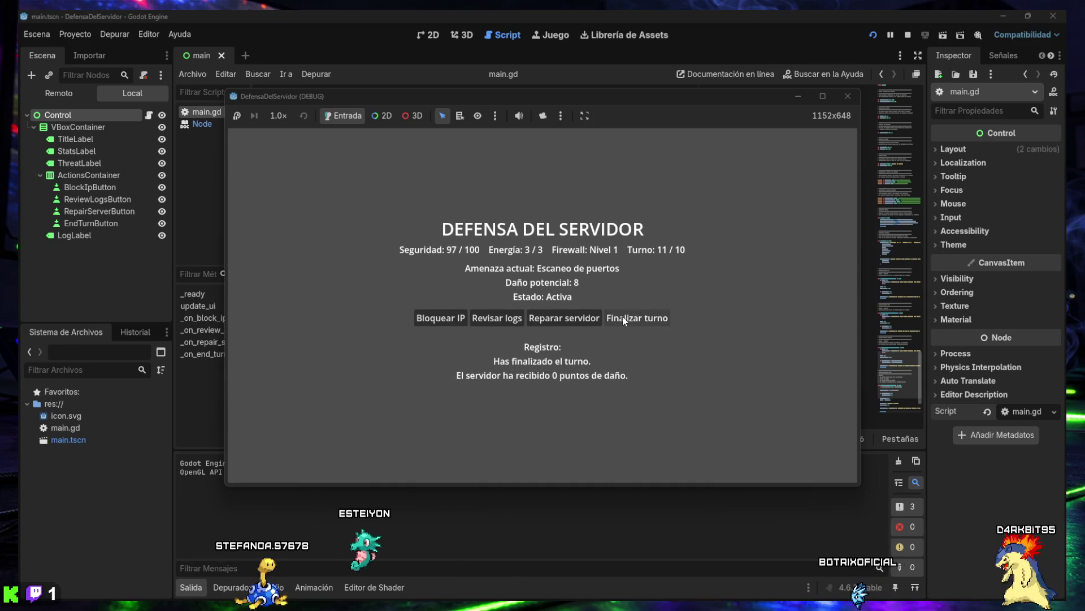
Restart the game from turn 1 and alternate Bloquear IP with Finalizar turno for five turns
left_click(873, 34)
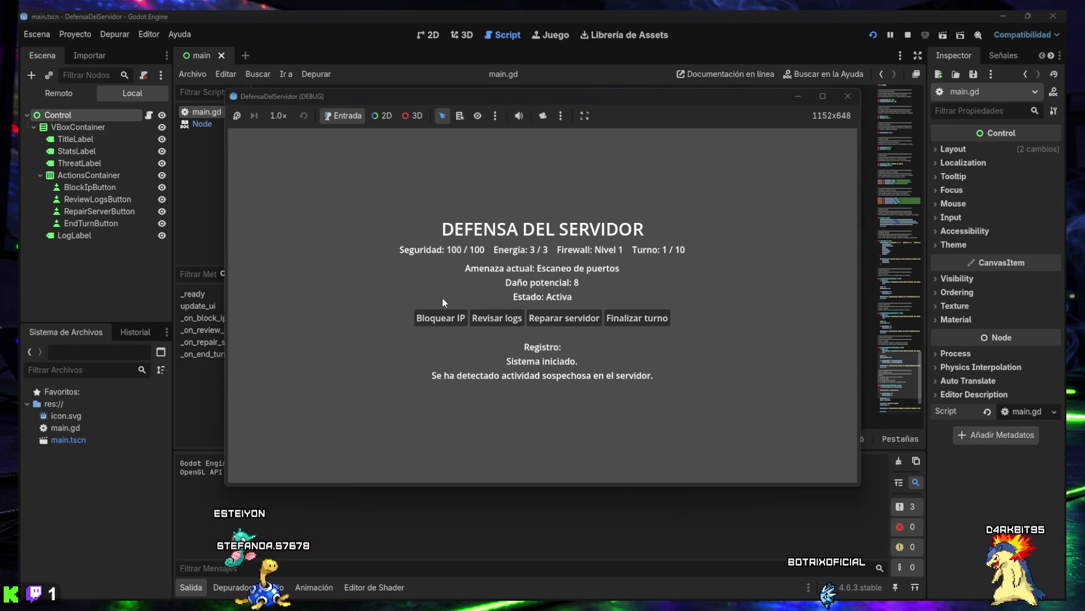
left_click(441, 318)
left_click(638, 318)
left_click(441, 317)
left_click(638, 318)
left_click(441, 317)
left_click(637, 318)
left_click(441, 318)
left_click(637, 318)
left_click(441, 317)
Continue blocking IPs and ending turns until Turno 11/10 with Seguridad 100/100, then start a screenshot
left_click(638, 317)
left_click(441, 318)
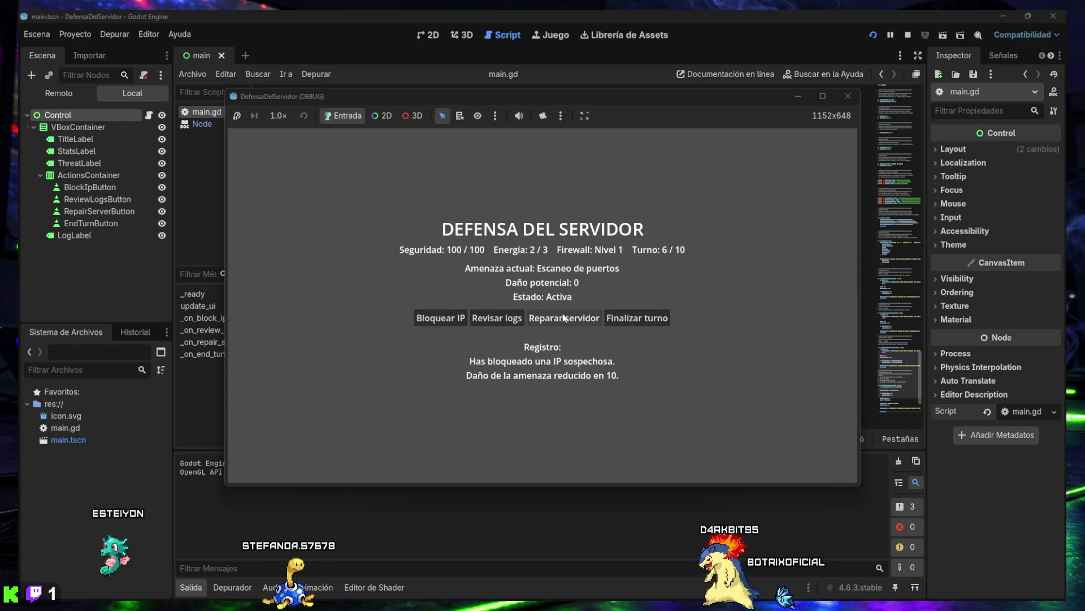
left_click(637, 317)
left_click(617, 319)
left_click(440, 318)
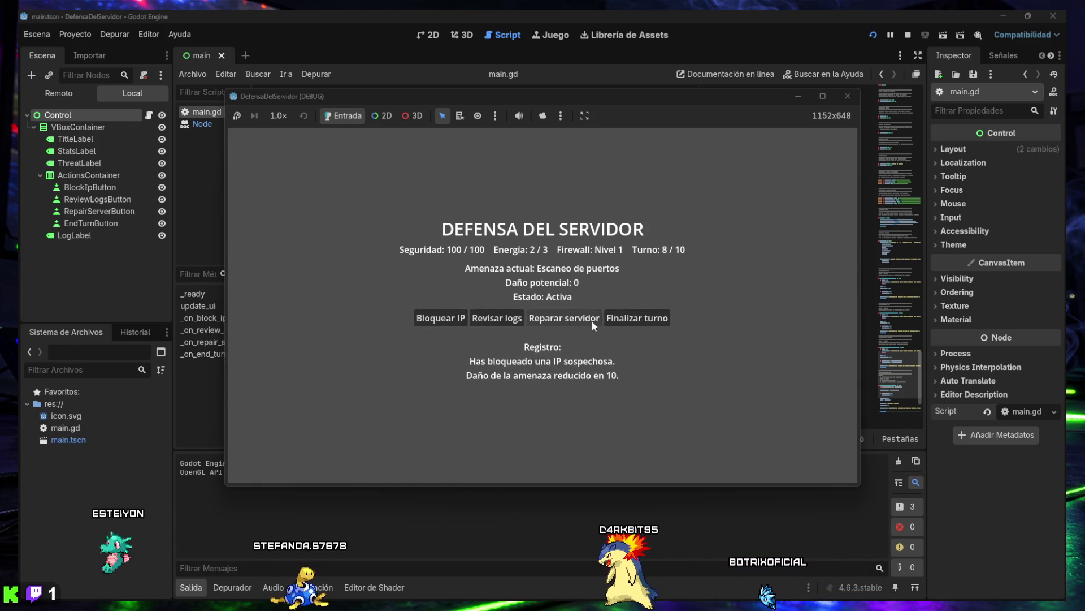
left_click(637, 318)
left_click(442, 320)
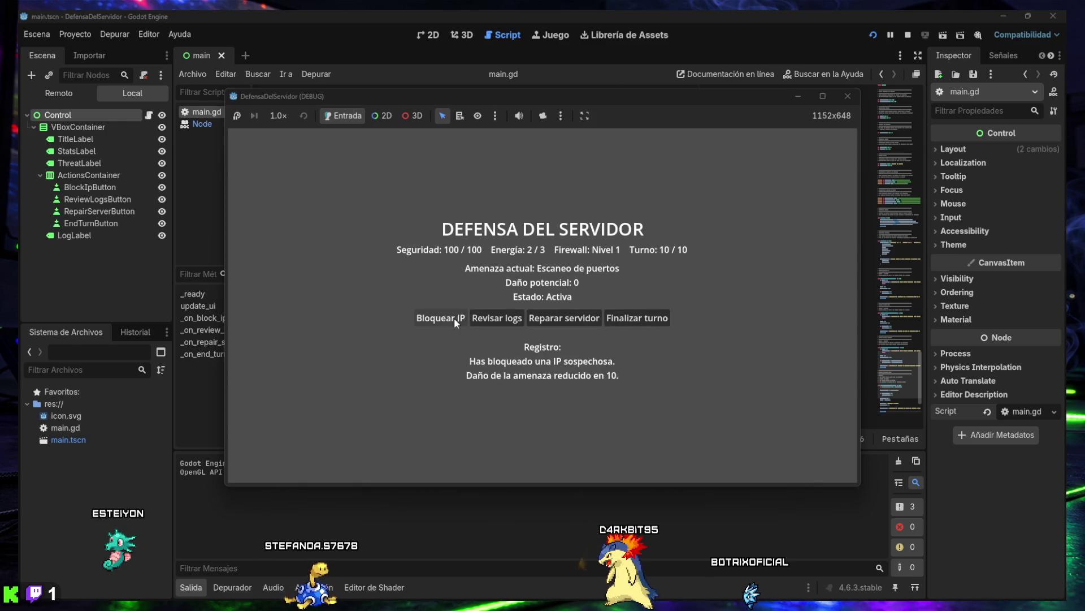
left_click(630, 322)
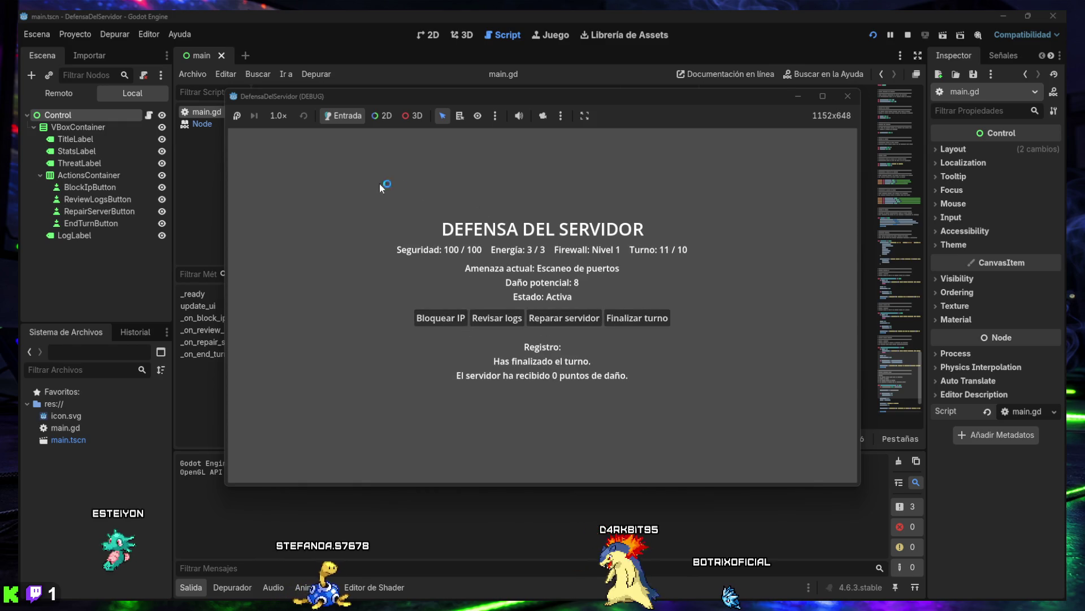
key("super+shift+s")
mouse_move(18, 10)
left_mouse_down()
mouse_move(810, 430)
mouse_move(1026, 562)
mouse_move(1063, 598)
left_mouse_up()
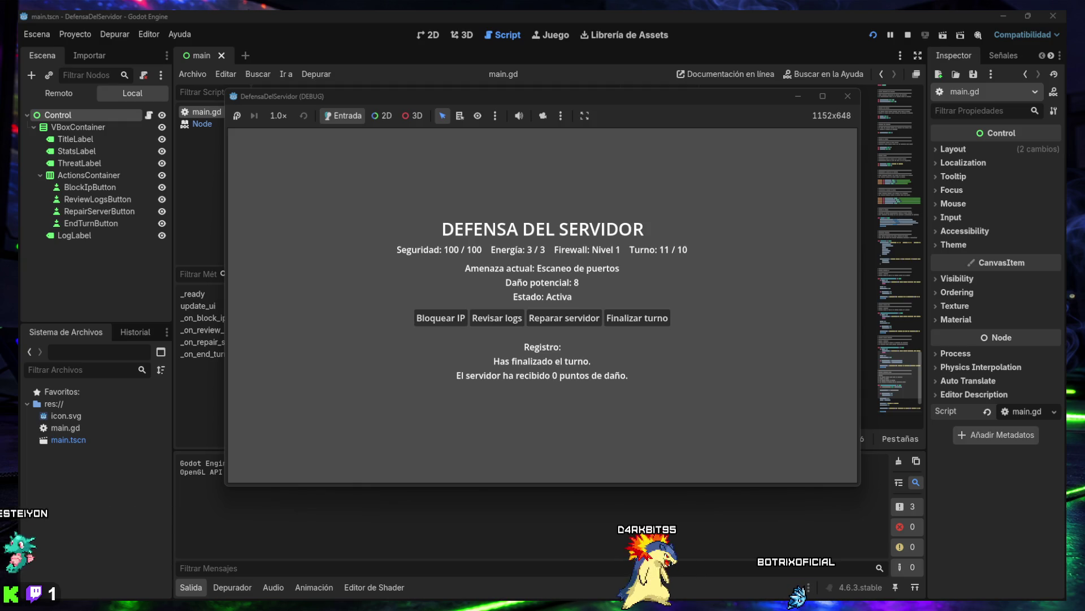
left_click(848, 96)
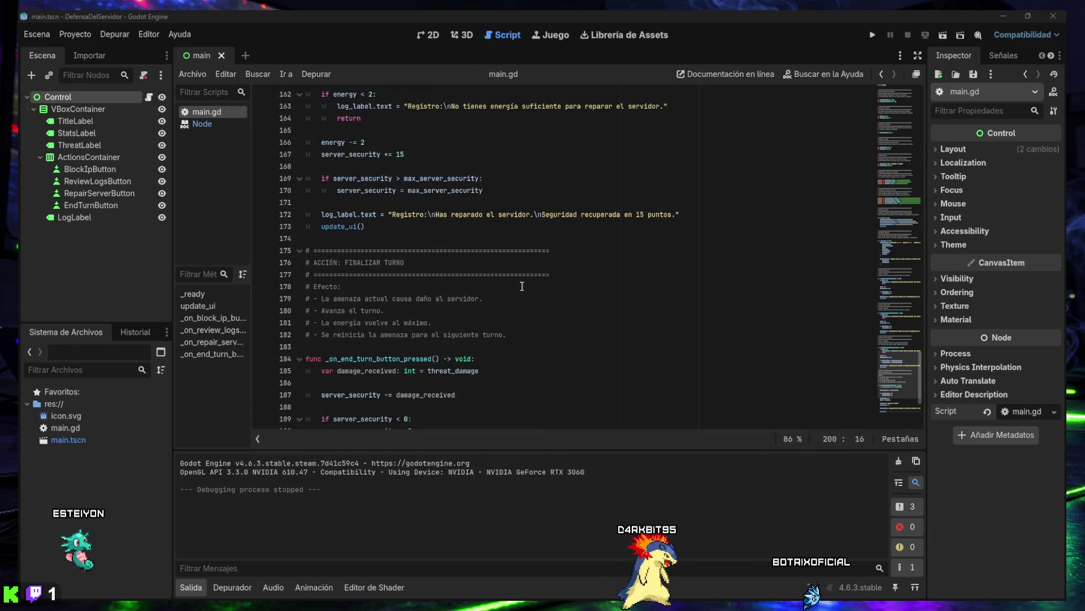
Add 'var game_over: bool = false' on a new line after max_turns, removing the misplaced first attempt
mouse_move(899, 373)
left_mouse_down()
mouse_move(895, 169)
mouse_move(881, 117)
left_mouse_up()
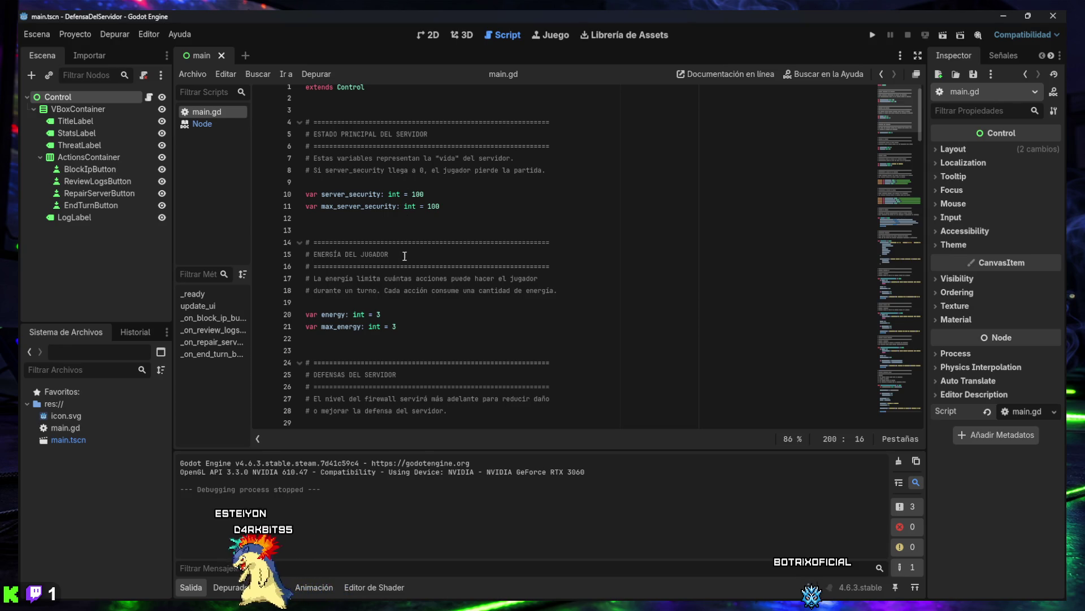
left_click(442, 207)
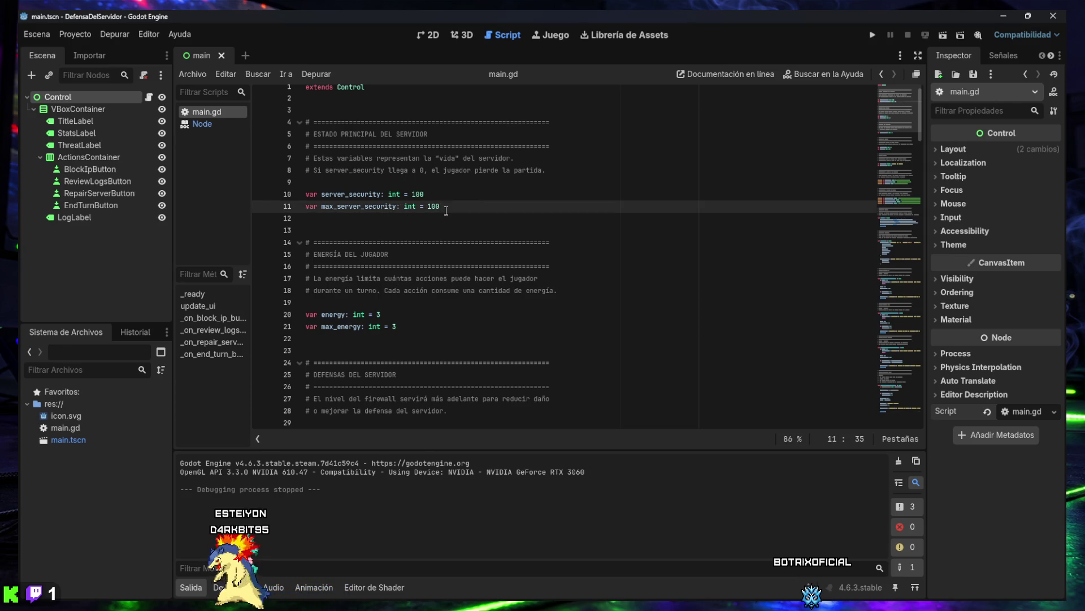
key("Return")
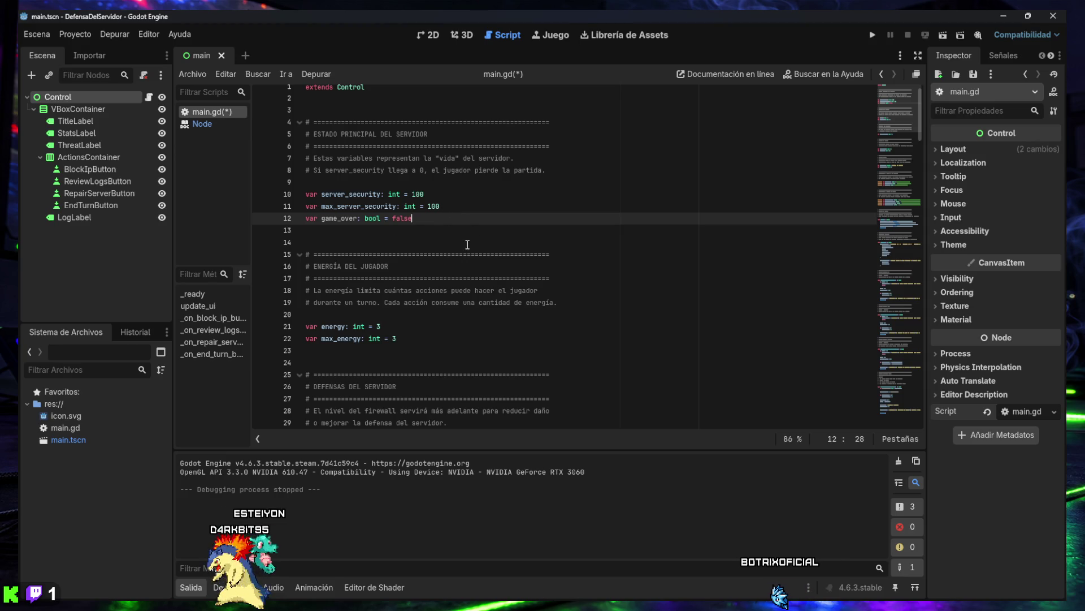
scroll(466, 245, "down", 1)
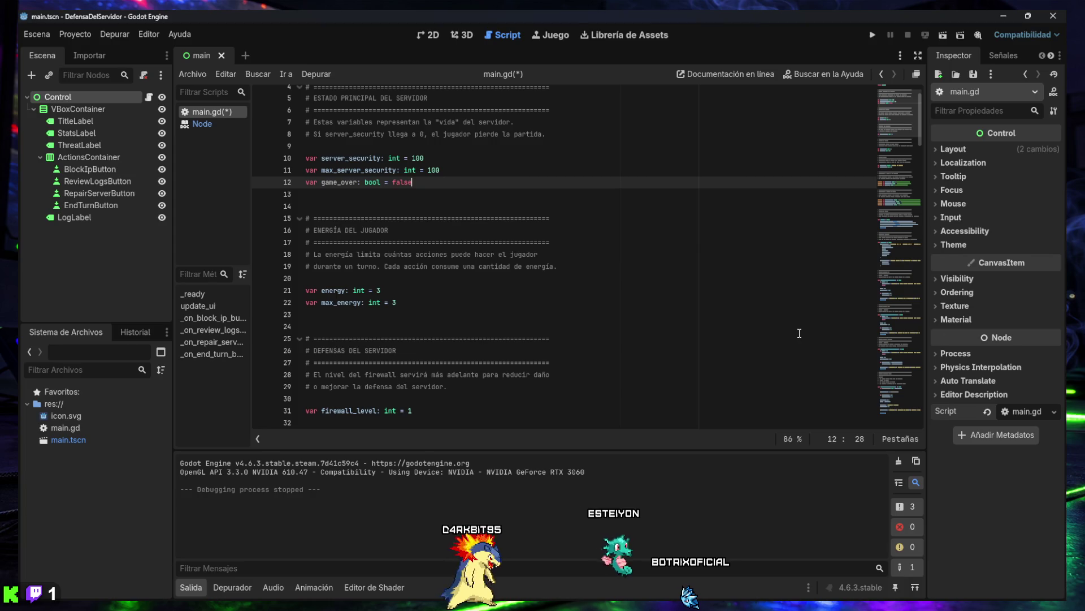
scroll(477, 286, "up", 2)
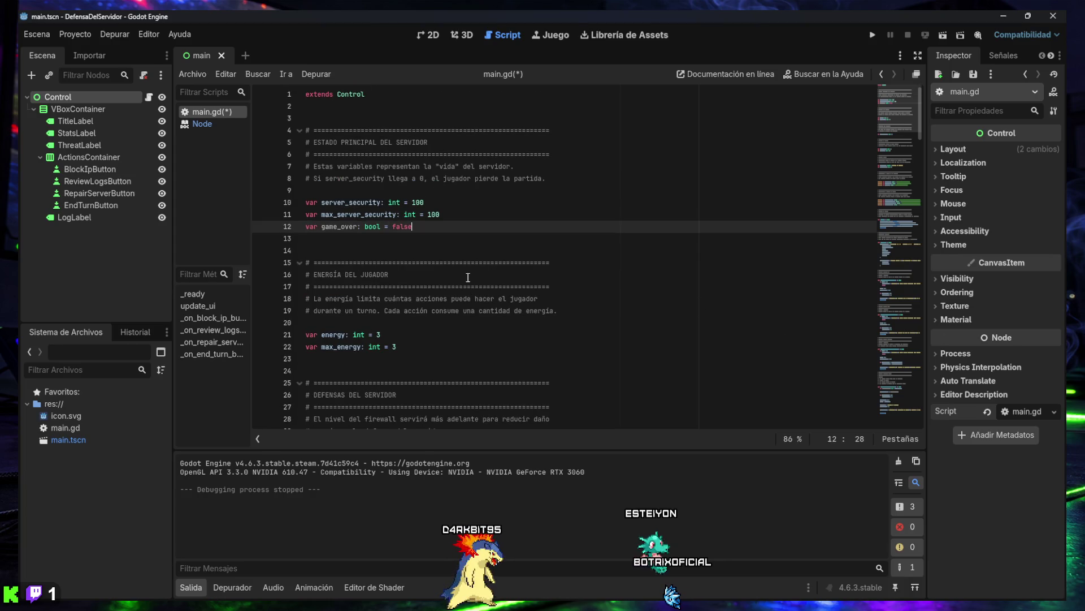
key("BackSpace")
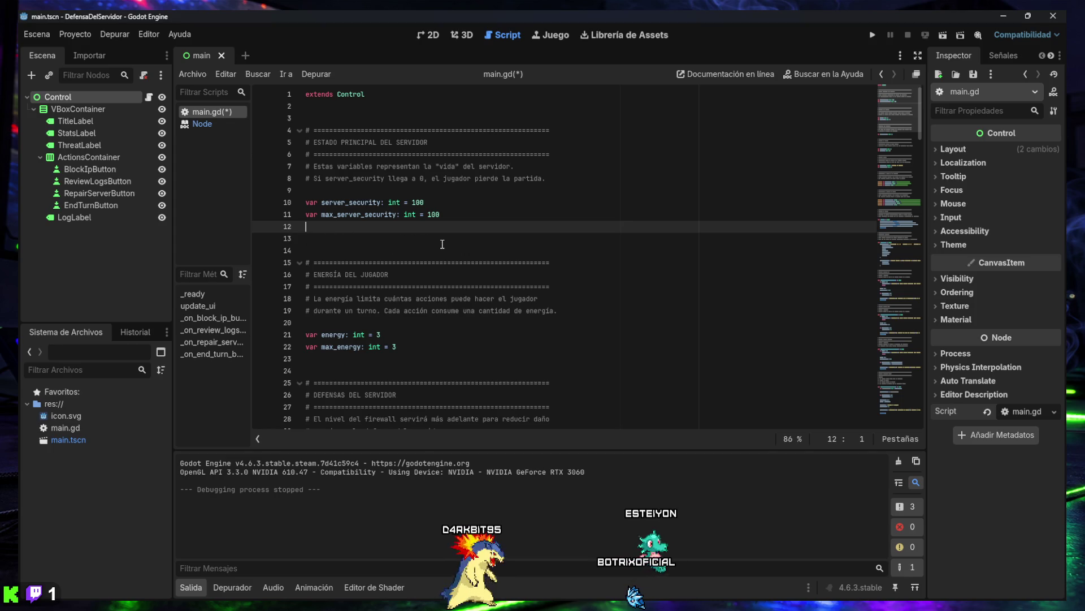
scroll(443, 243, "down", 5)
scroll(437, 244, "down", 1)
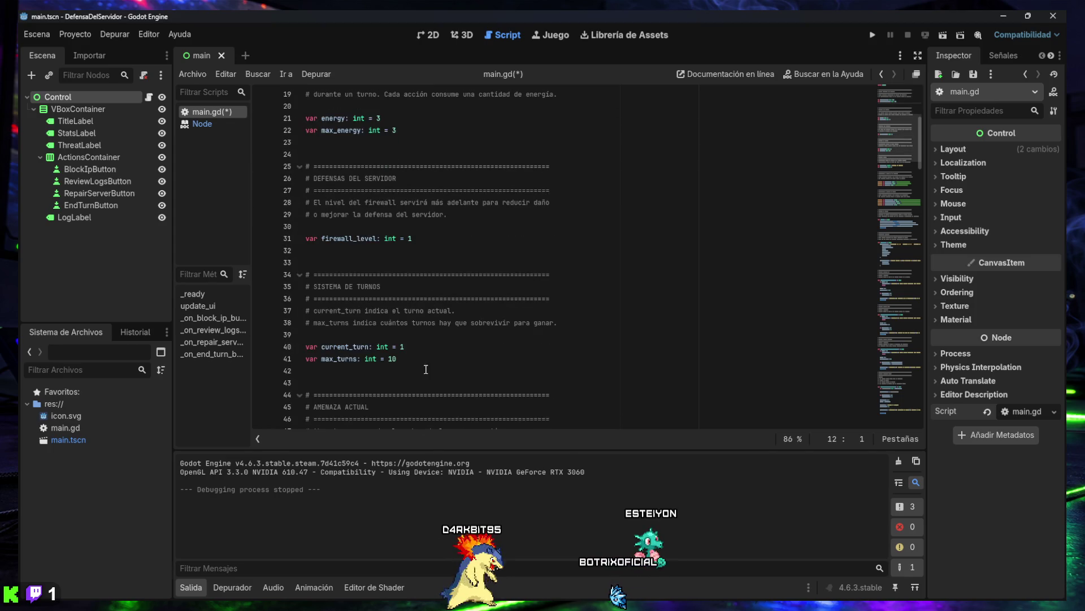
left_click(420, 362)
key("Return")
type("var game_over: bool = false")
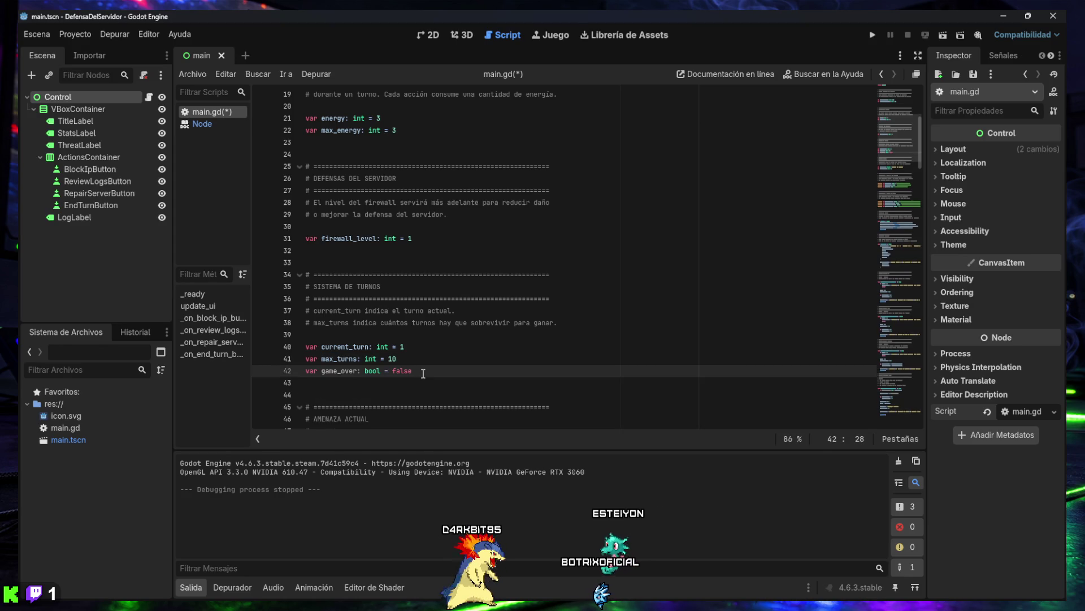
scroll(463, 276, "down", 2)
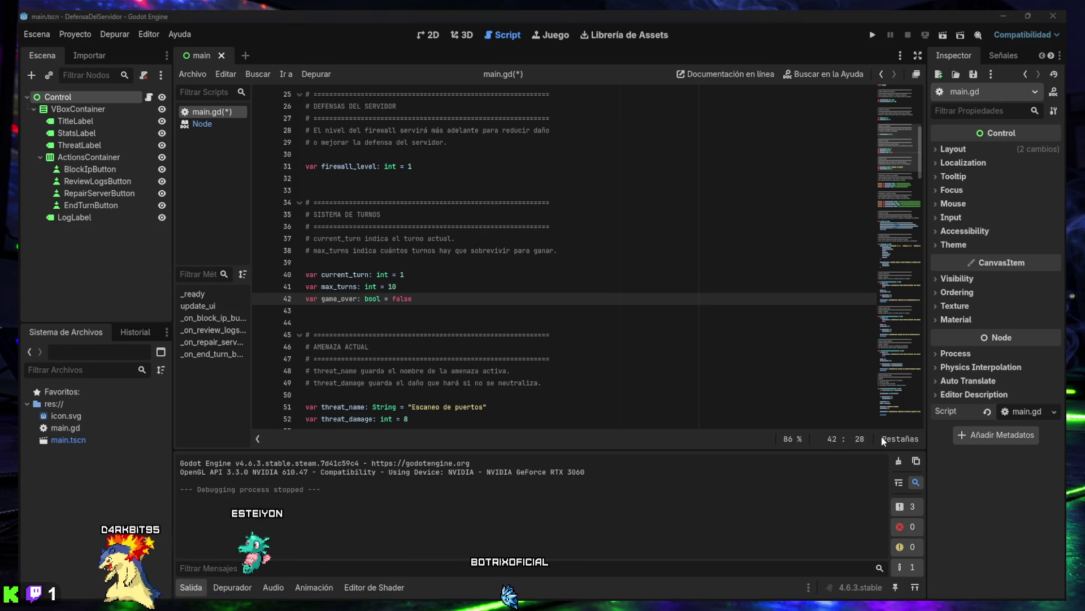
Clear the output log and collapse the Output panel
left_click(899, 461)
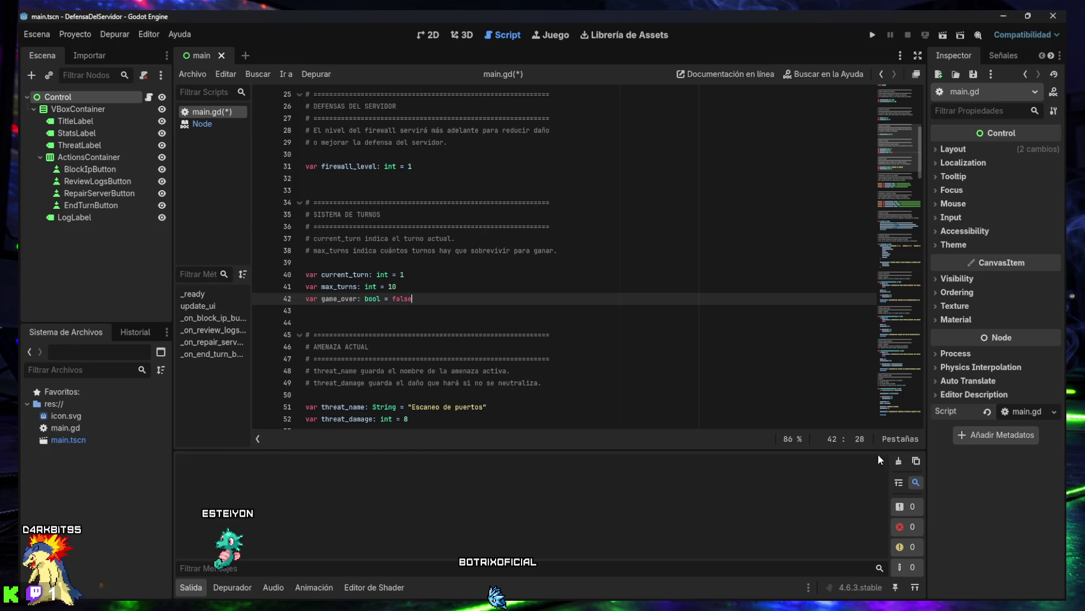
left_click(190, 587)
left_click(398, 437)
Replace _on_end_turn_button_pressed with a version that guards on game_over and ends in defeat or victory
key("ctrl+f")
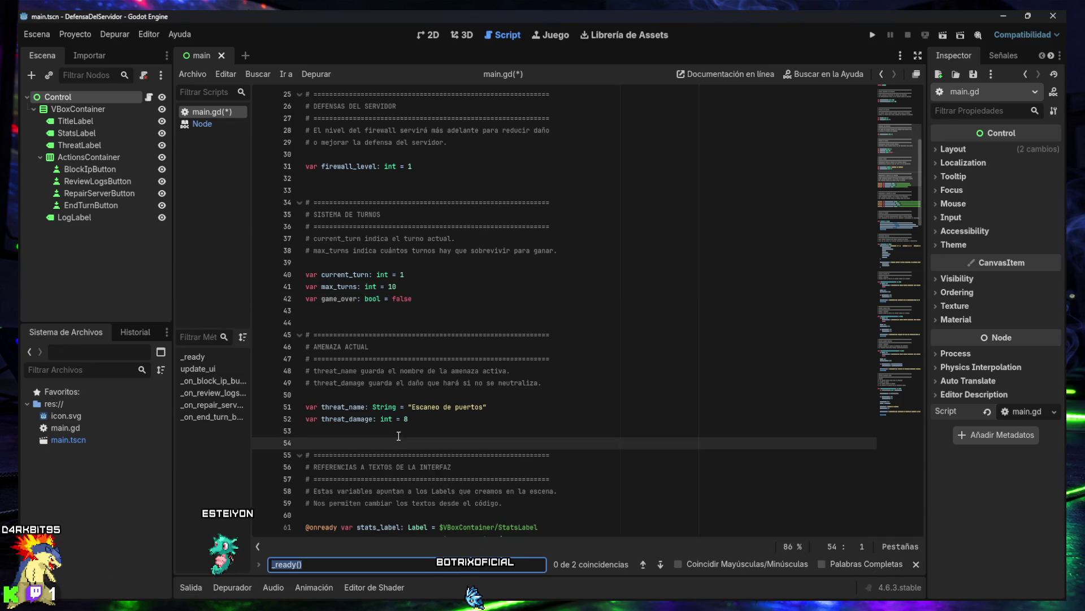
type("_on_end_turn_button_pressed()")
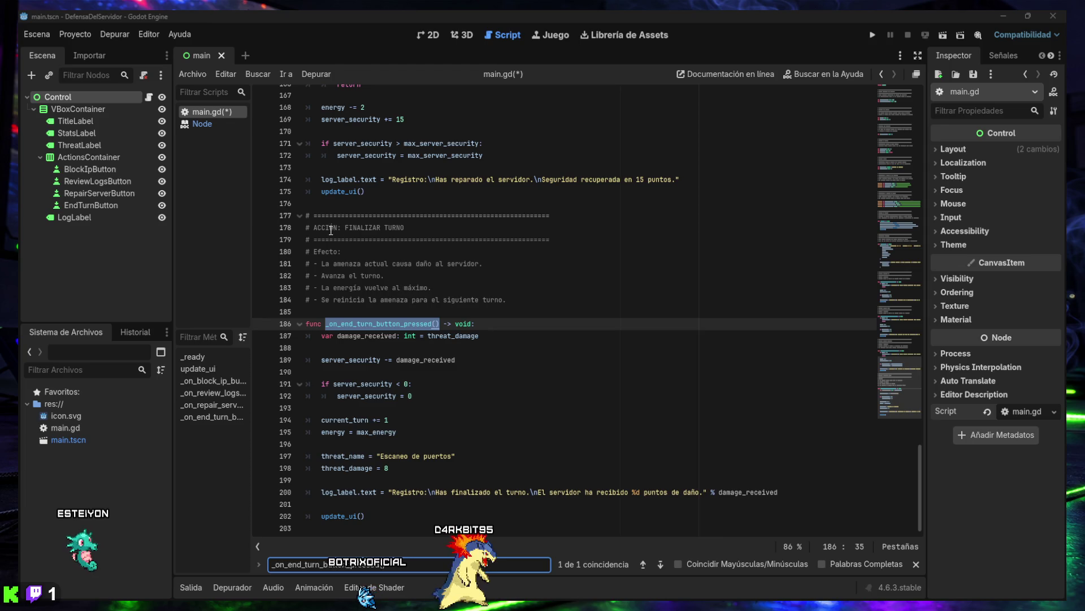
mouse_move(307, 215)
left_mouse_down()
mouse_move(340, 413)
mouse_move(395, 531)
mouse_move(424, 533)
left_mouse_up()
key("ctrl+v")
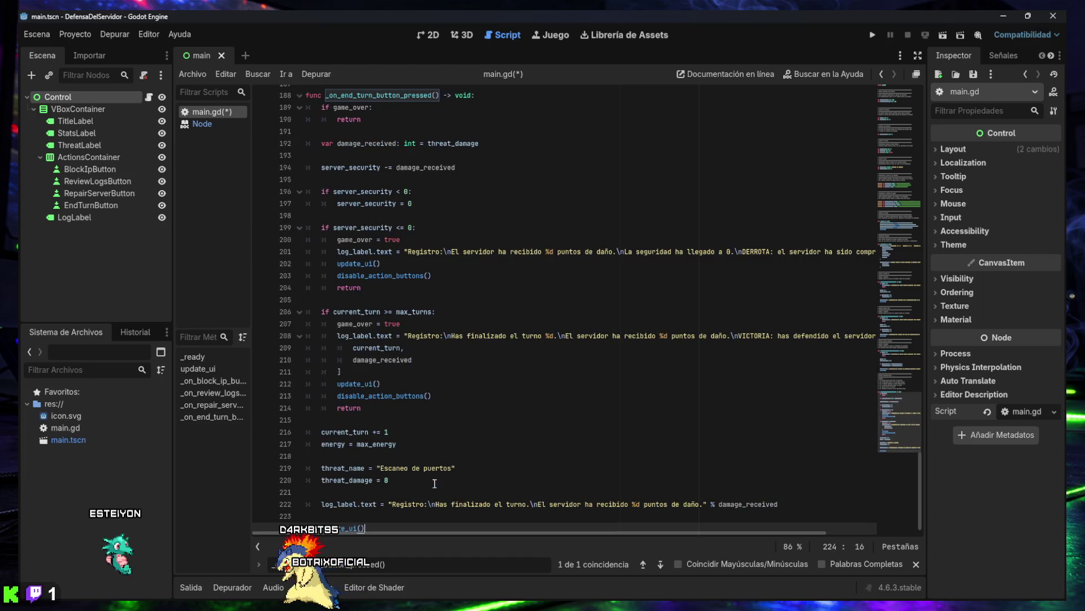
Close the script search and bring the end of the end-turn function into view
scroll(411, 445, "up", 3)
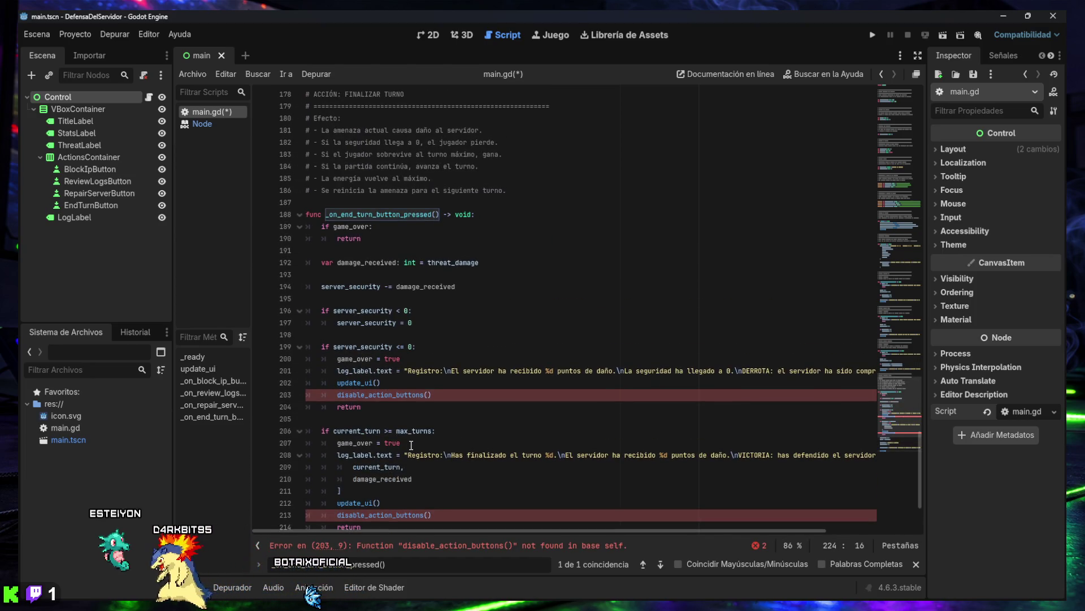
scroll(411, 442, "up", 1)
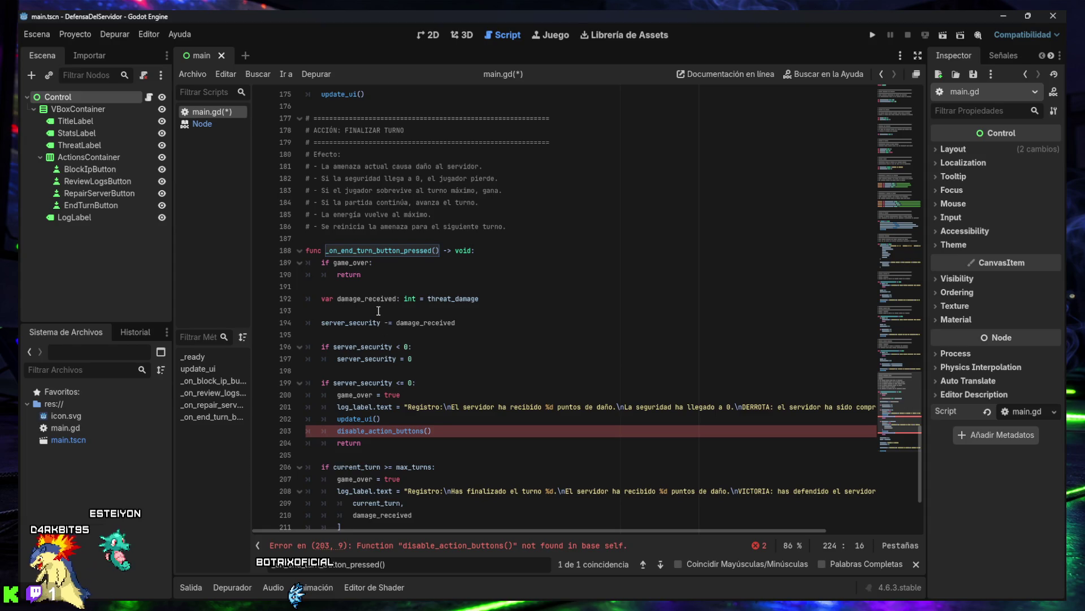
left_click(385, 284)
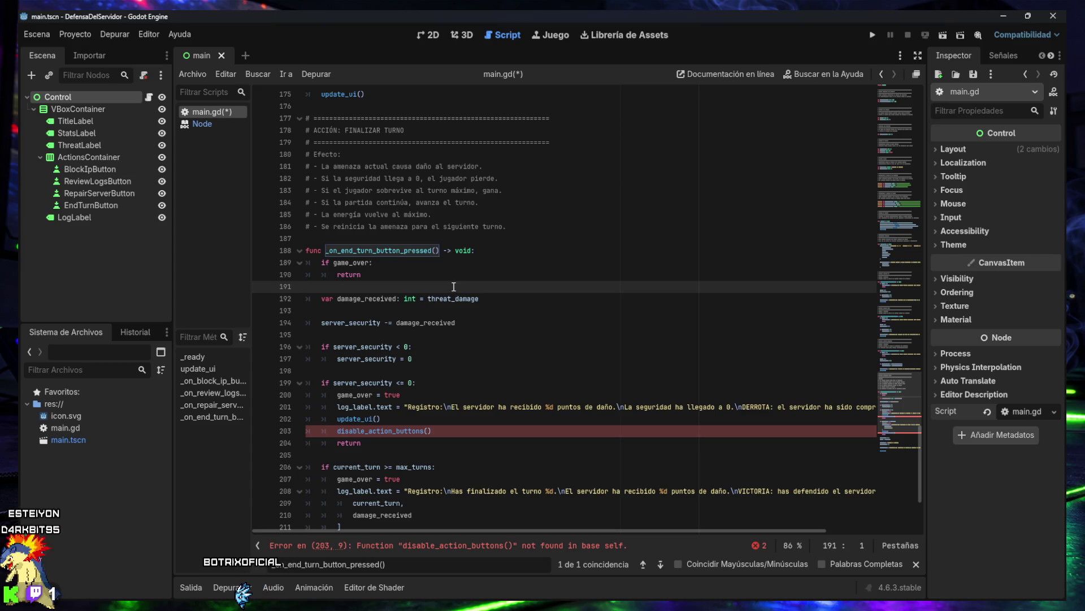
scroll(348, 221, "up", 2)
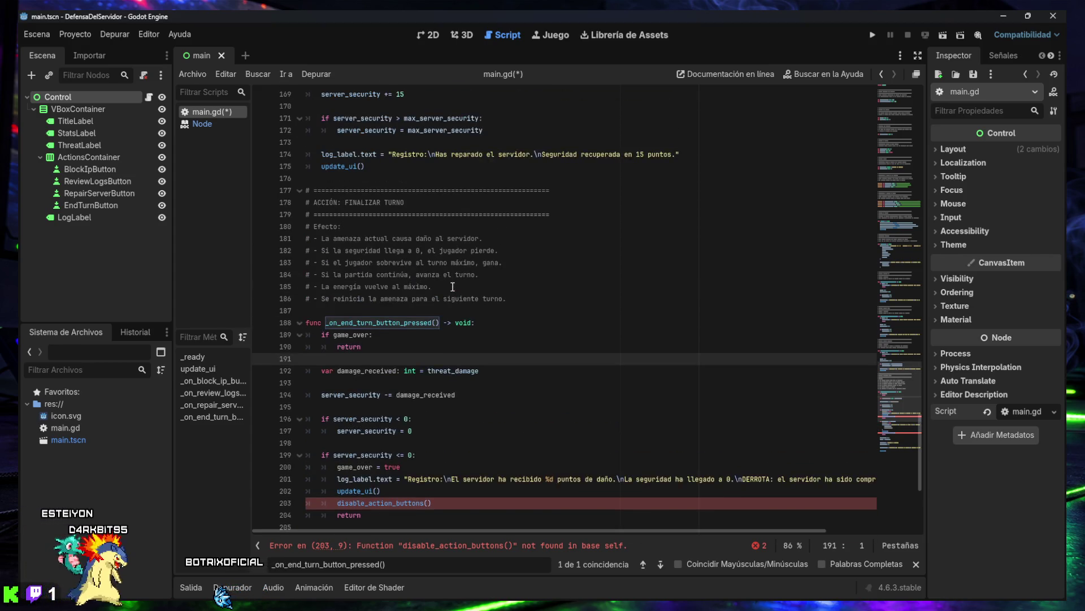
left_click(334, 202)
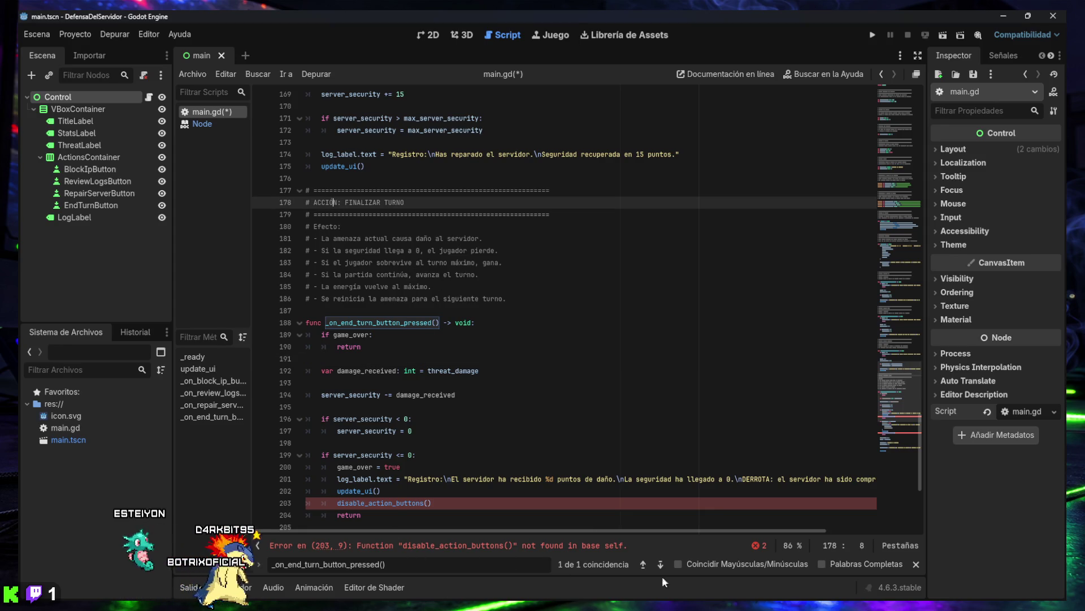
left_click(916, 564)
scroll(513, 382, "down", 5)
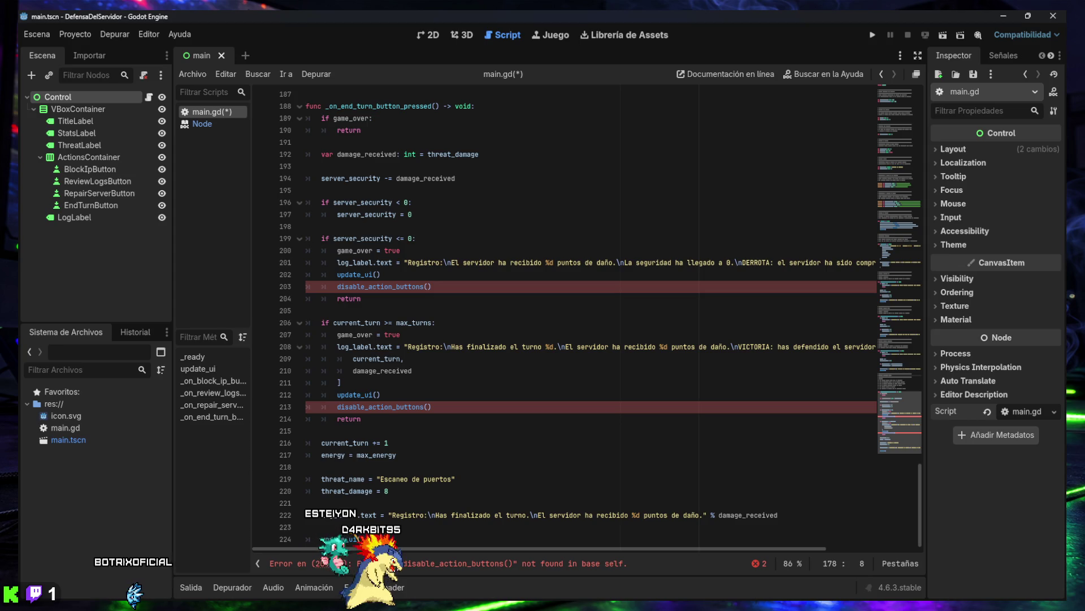
Paste a disable_action_buttons() function disabling all four action buttons after the end-turn function
left_click(474, 536)
scroll(501, 514, "down", 2)
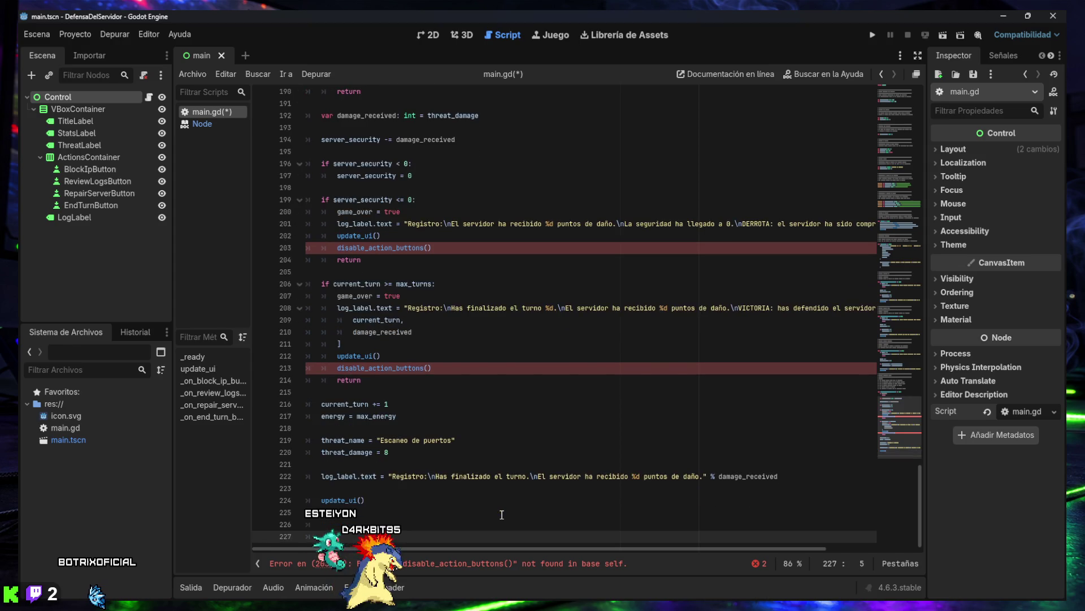
key("ctrl+v")
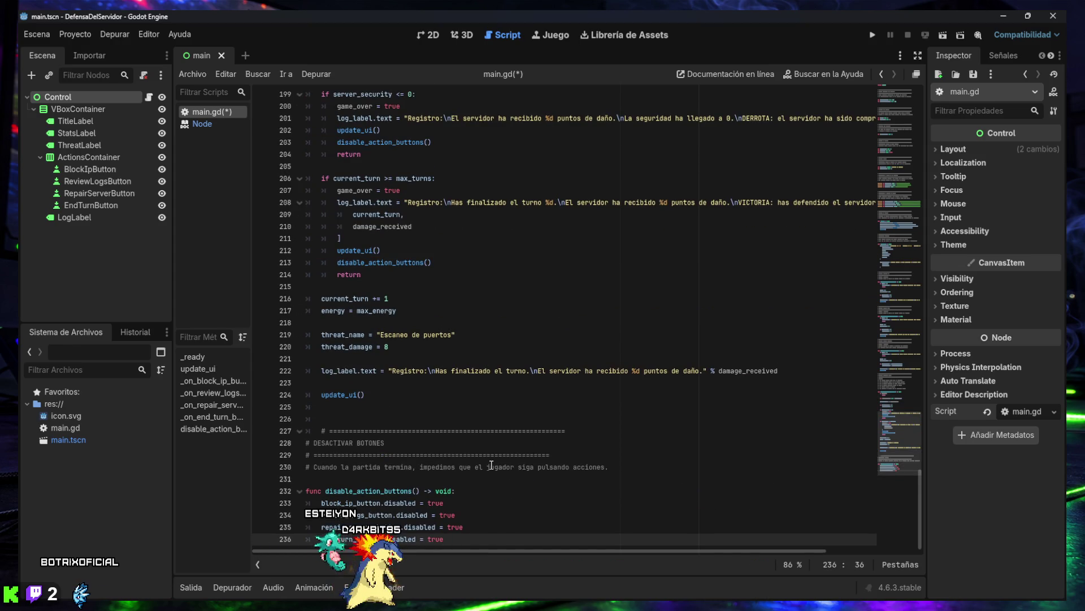
Fix the section comment's indent, delete blank line 226, save main.gd and run the game
scroll(504, 453, "up", 1)
left_click(341, 458)
key("Down")
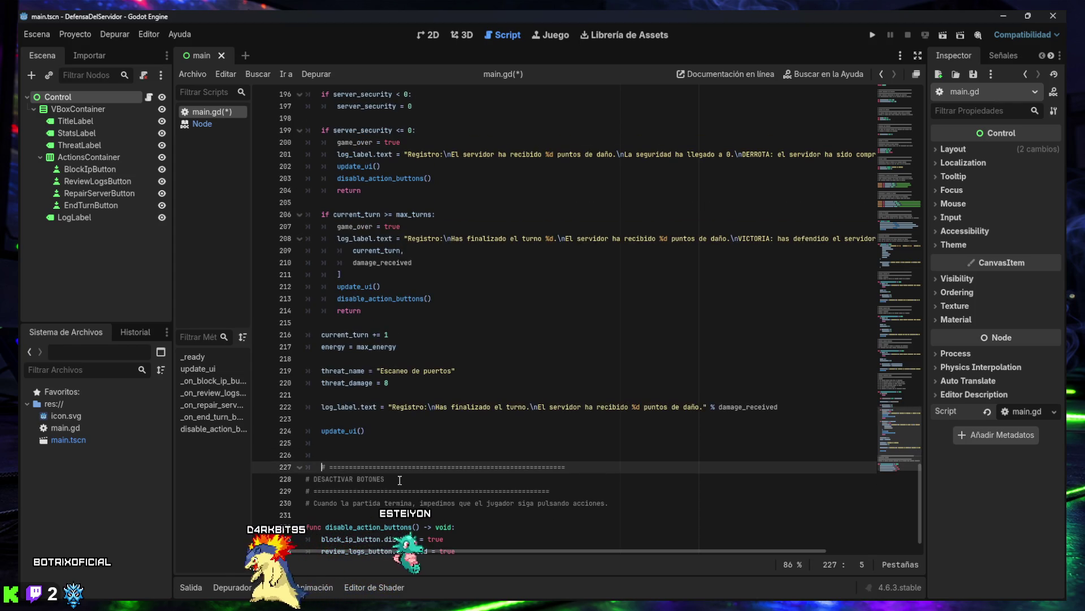
key("BackSpace")
left_click(341, 455)
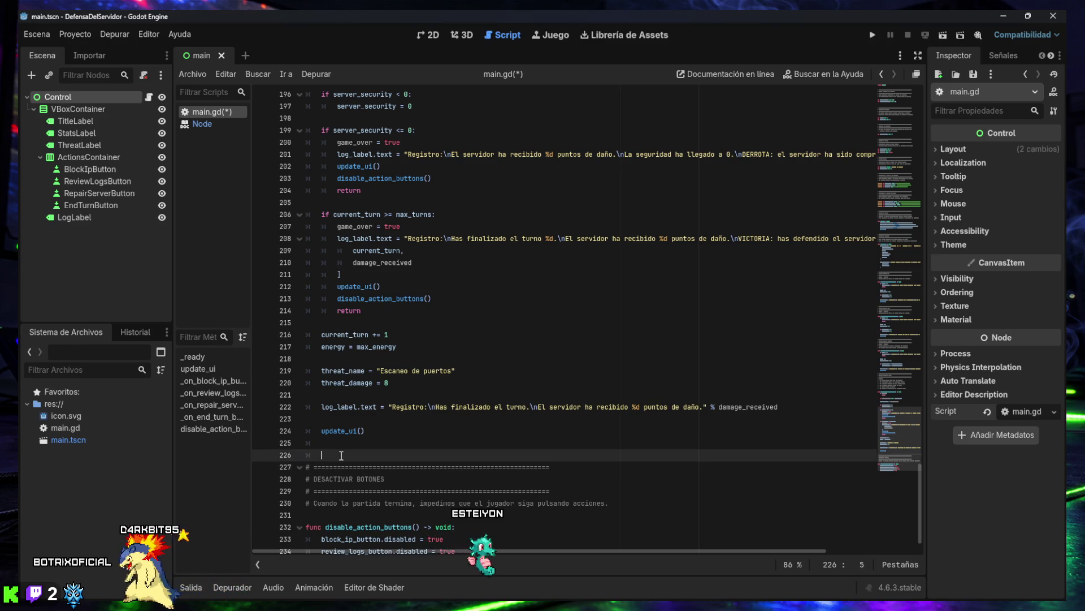
key("BackSpace")
key("BackSpace")
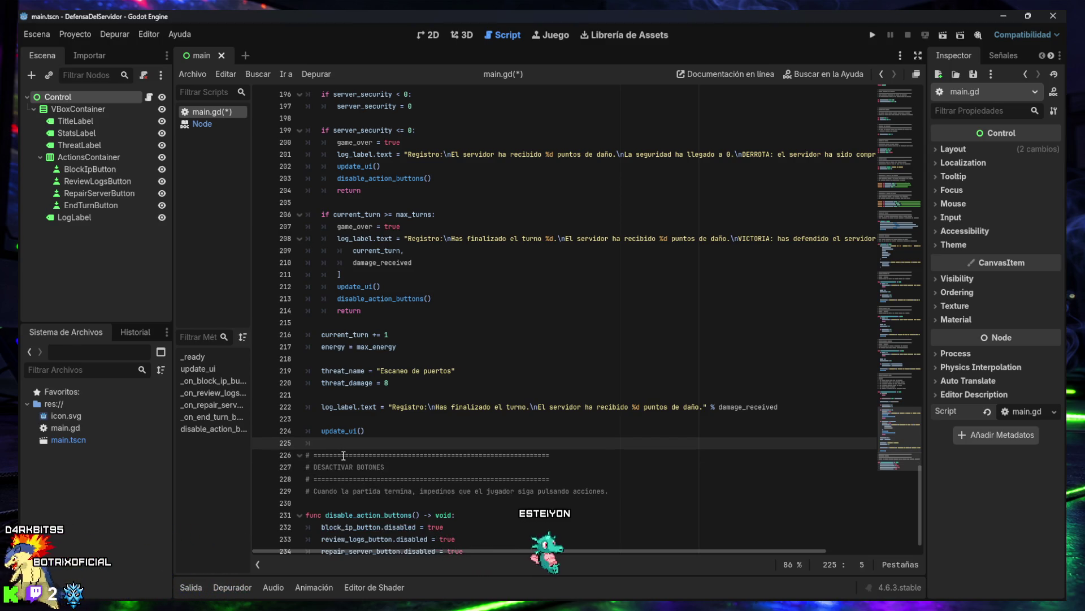
key("ctrl+s")
scroll(398, 423, "down", 1)
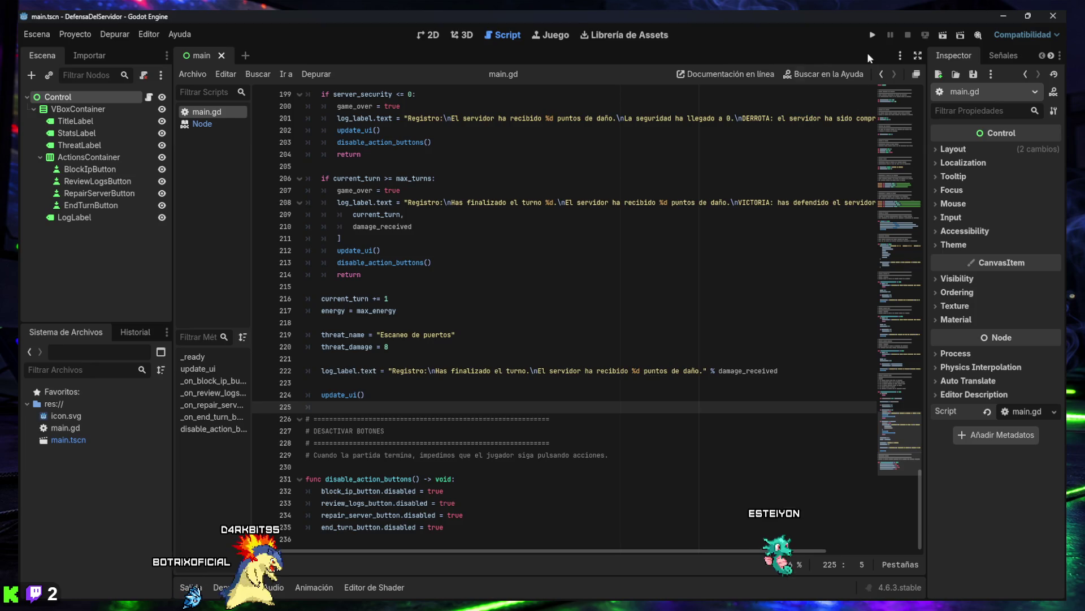
left_click(870, 35)
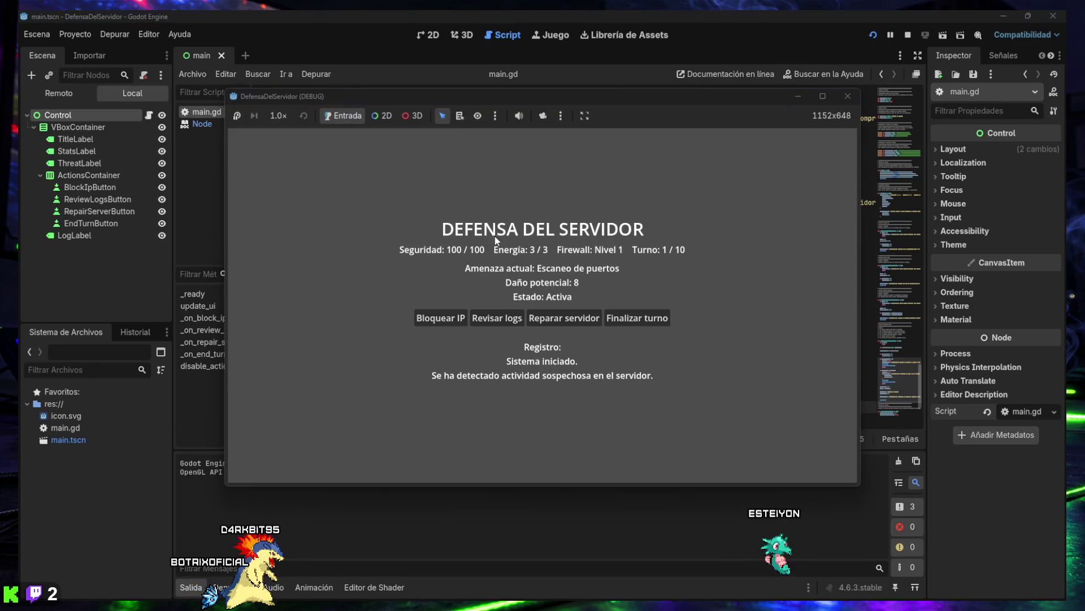
Block a suspicious IP and end the turn for each of the first five turns
left_click(441, 319)
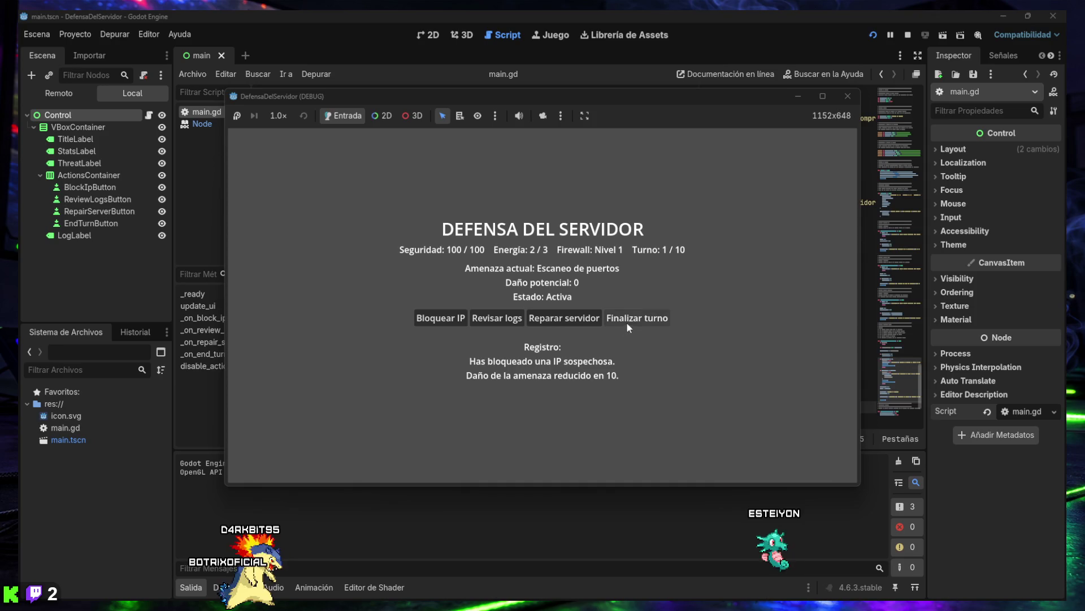
left_click(629, 320)
left_click(448, 319)
left_click(608, 320)
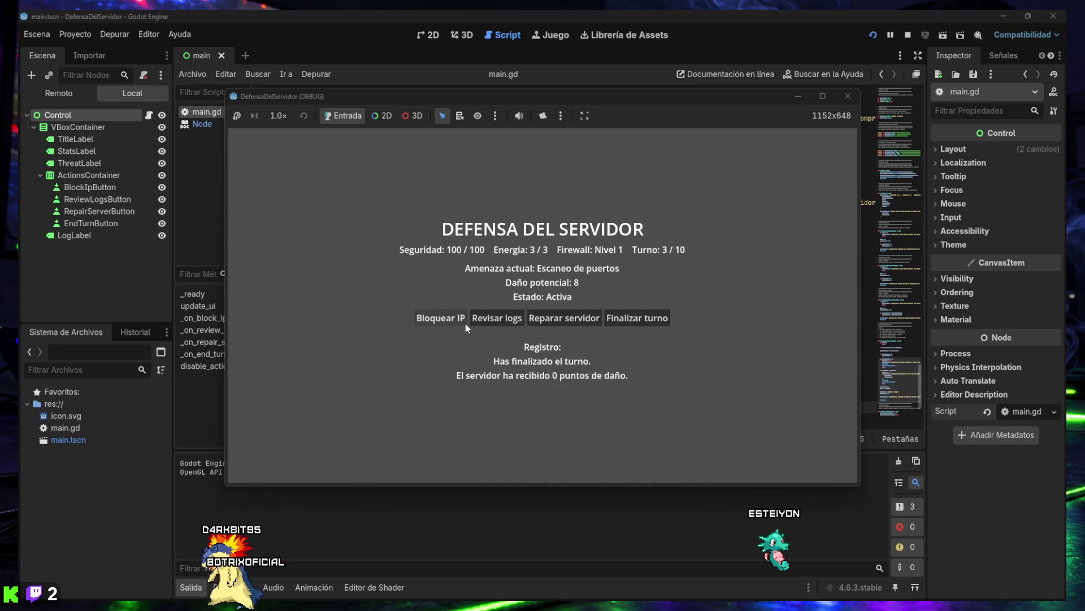
left_click(421, 321)
left_click(637, 318)
left_click(441, 318)
left_click(637, 318)
left_click(441, 317)
left_click(637, 317)
Block and end turns 6 through 10 to reach VICTORIA with all four action buttons disabled
left_click(443, 318)
left_click(637, 317)
left_click(444, 317)
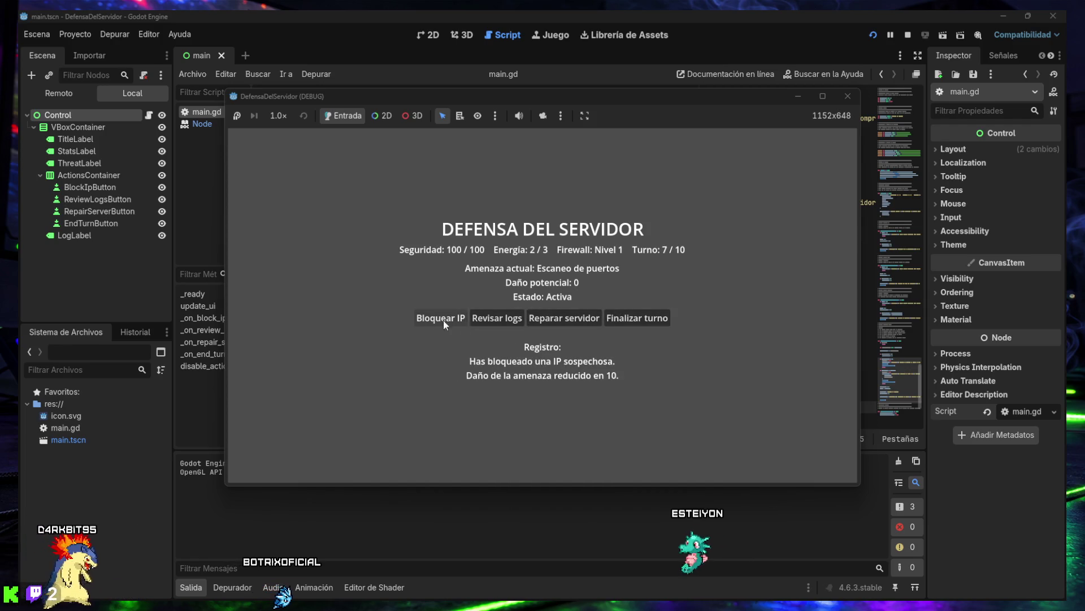
left_click(637, 317)
left_click(444, 317)
left_click(637, 317)
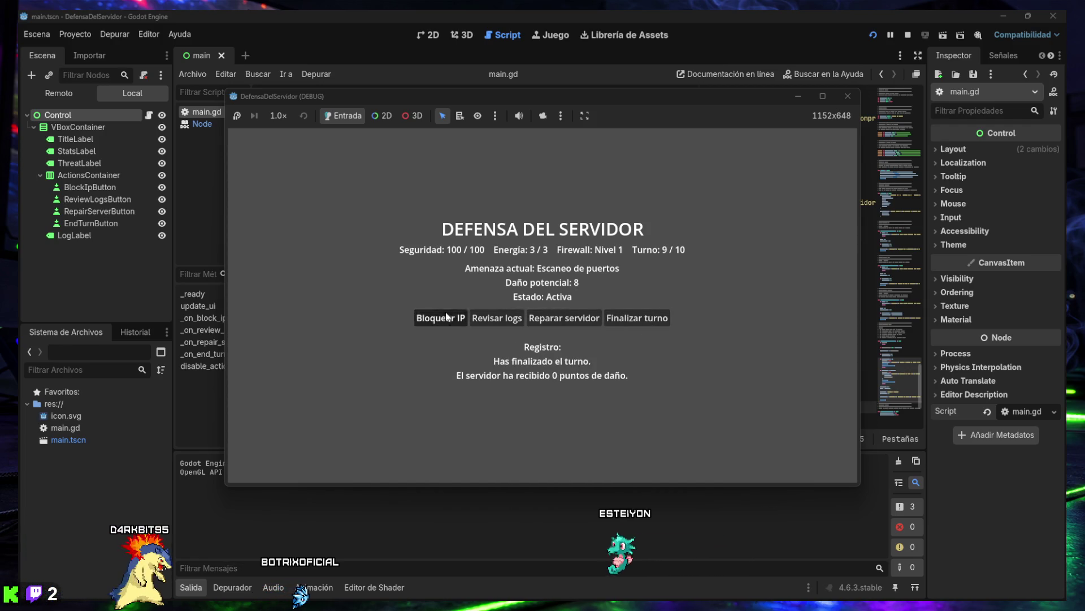
left_click(444, 318)
left_click(648, 318)
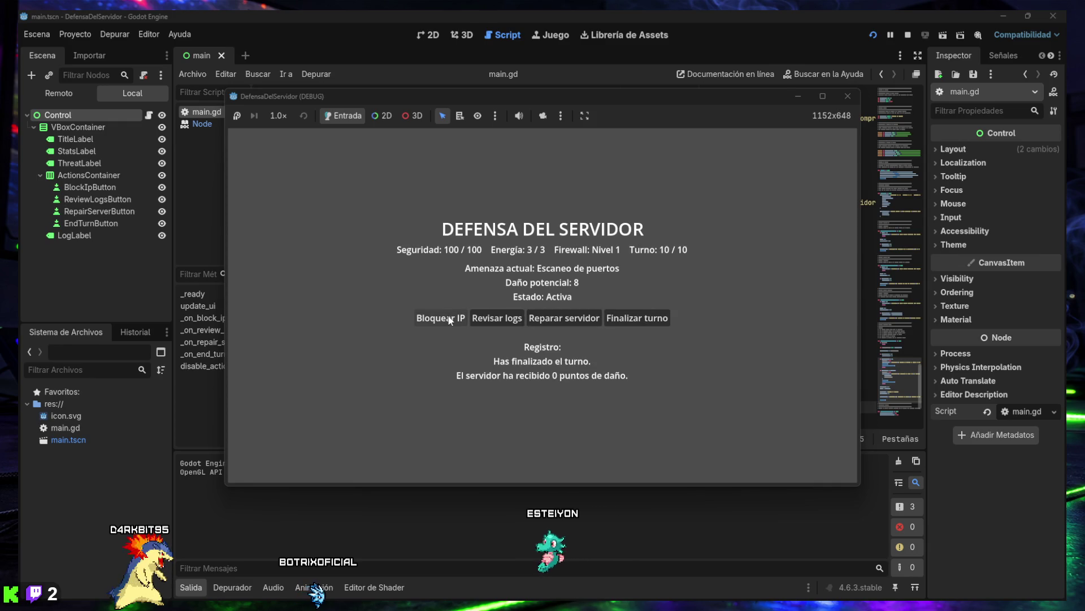
left_click(444, 317)
left_click(622, 318)
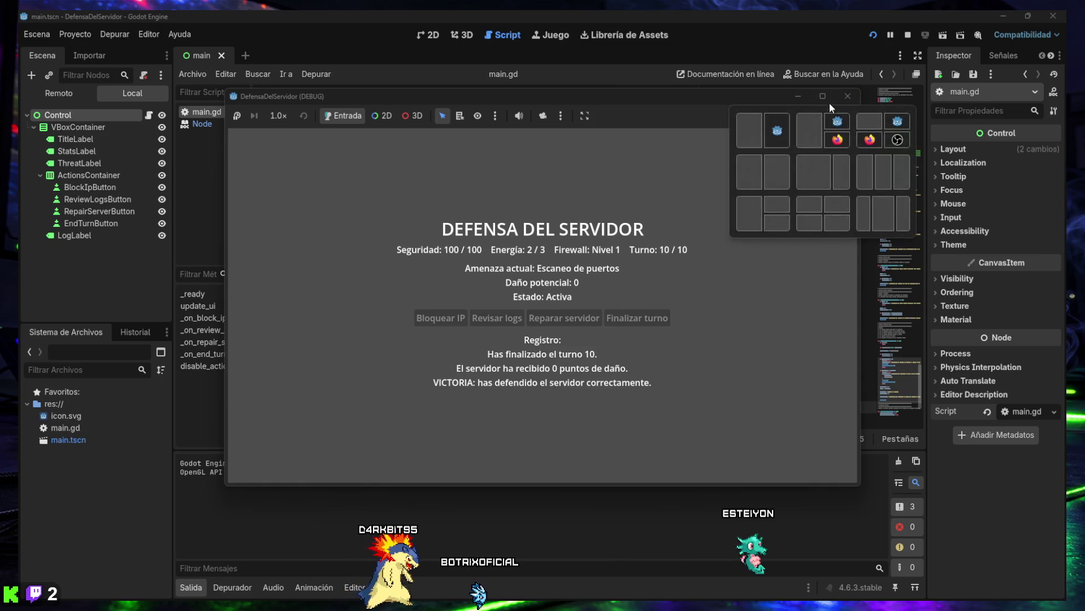
mouse_move(859, 126)
left_mouse_down()
mouse_move(702, 126)
mouse_move(884, 115)
left_mouse_up()
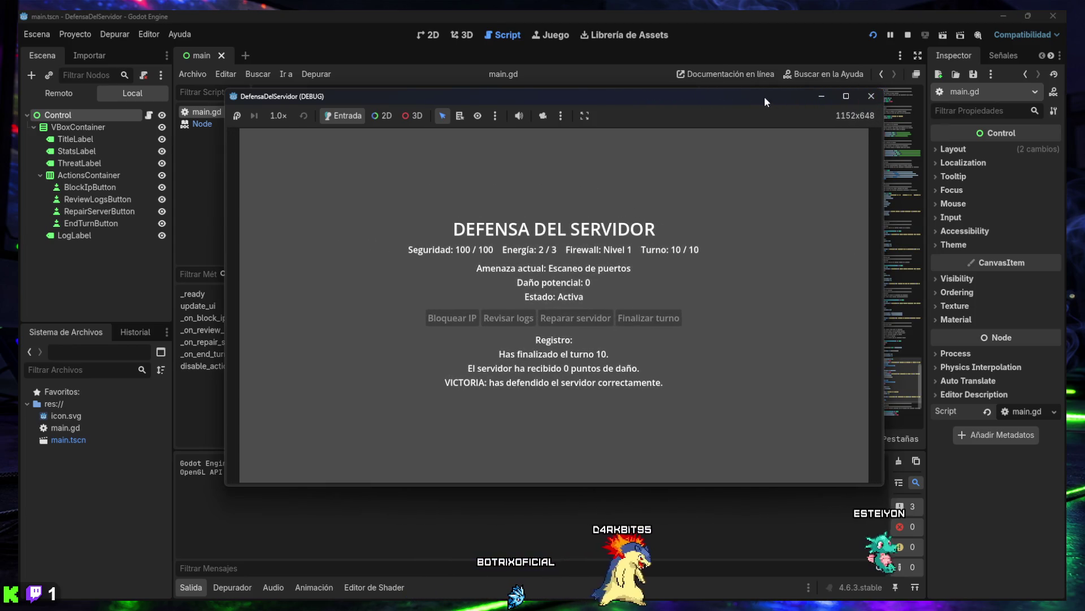
Shrink the game window to 574x322 over the script, hide the Output log, and stop the game
mouse_move(764, 89)
left_mouse_down()
mouse_move(767, 40)
mouse_move(756, 146)
left_mouse_up()
mouse_move(886, 242)
left_mouse_down()
mouse_move(721, 241)
mouse_move(759, 239)
left_mouse_up()
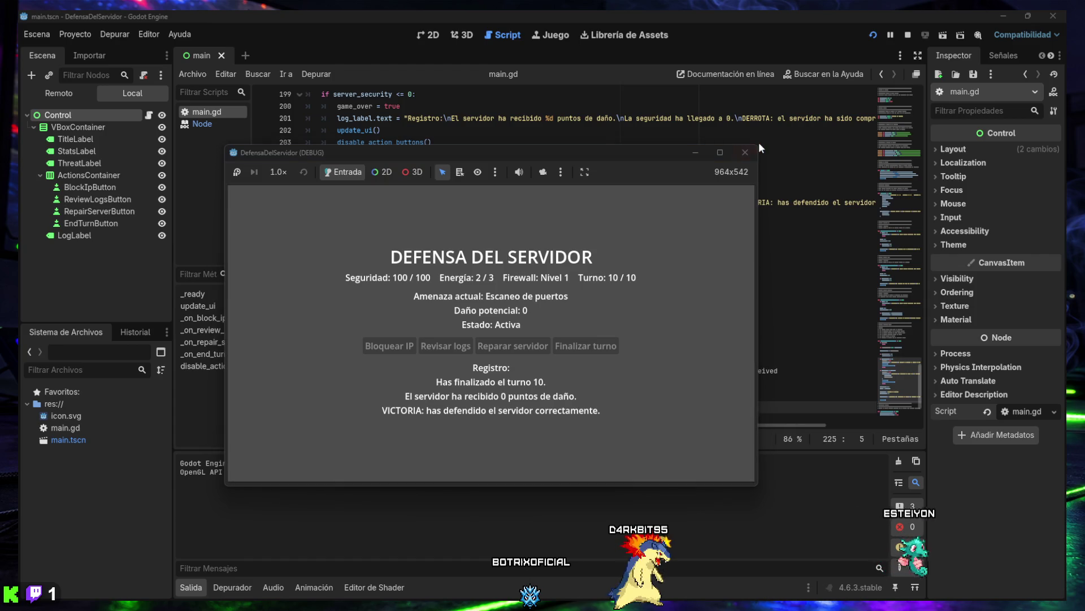
mouse_move(758, 146)
left_mouse_down()
mouse_move(707, 171)
mouse_move(545, 209)
mouse_move(500, 192)
mouse_move(499, 252)
left_mouse_up()
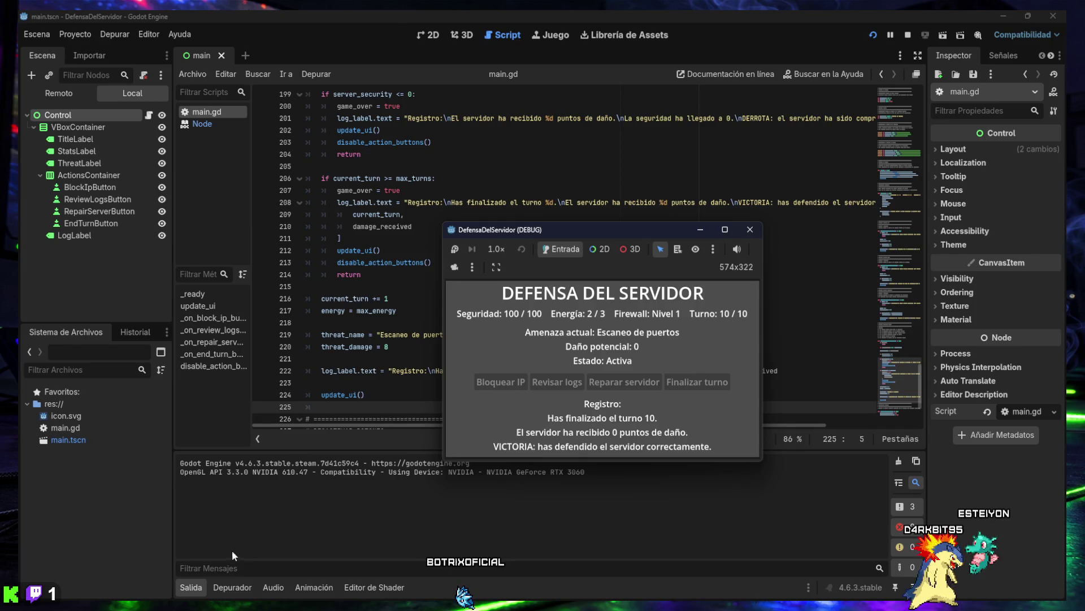
left_click(189, 588)
key("alt+Tab")
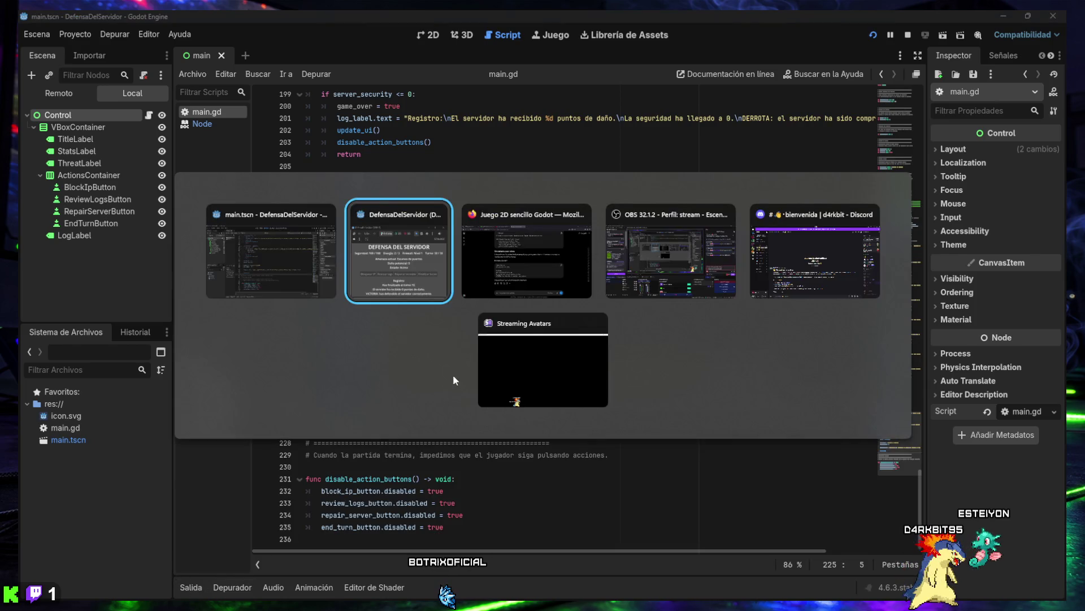
mouse_move(613, 238)
left_mouse_down()
mouse_move(880, 313)
mouse_move(870, 296)
mouse_move(902, 343)
mouse_move(385, 263)
mouse_move(311, 173)
mouse_move(175, 107)
mouse_move(405, 111)
mouse_move(669, 206)
mouse_move(650, 170)
mouse_move(723, 138)
mouse_move(545, 182)
left_mouse_up()
left_click(713, 181)
Stop and relaunch the game, then review logs, block an IP, review logs again and end turn 1
left_click(872, 36)
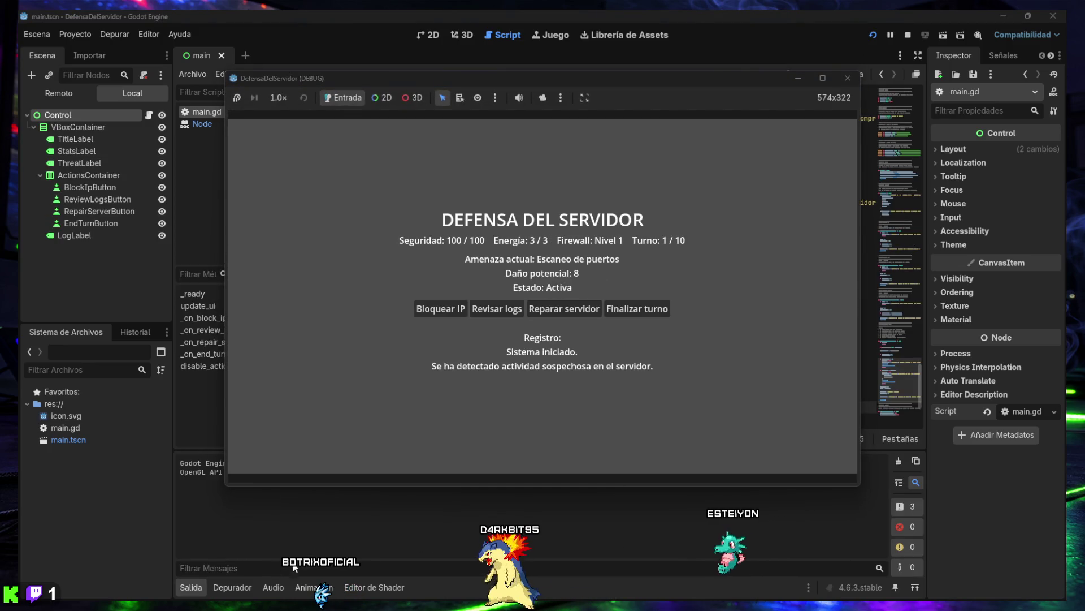
key("F8")
key("F5")
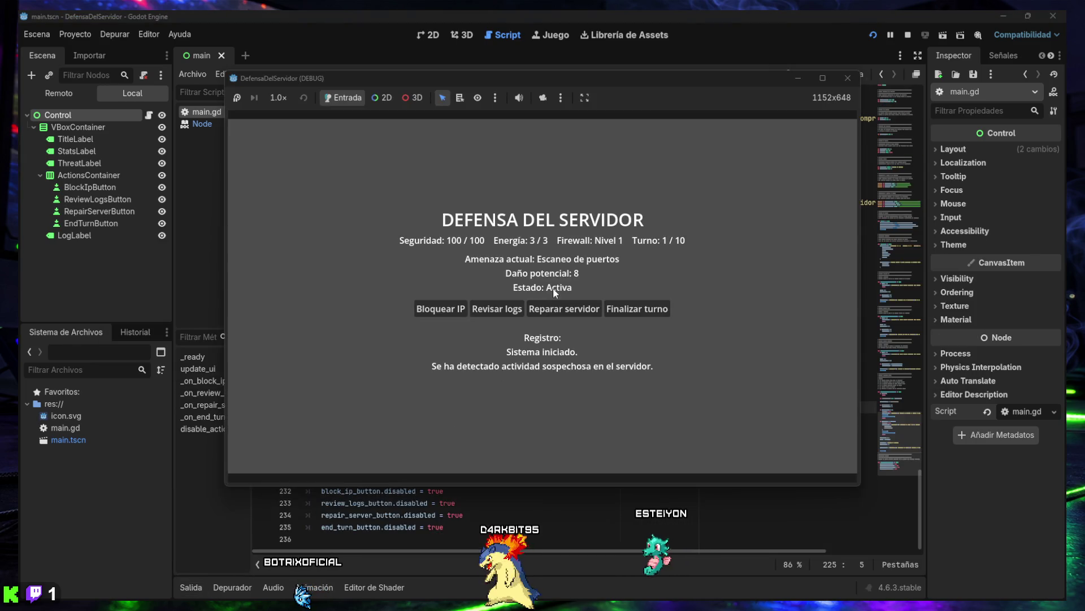
left_click(488, 311)
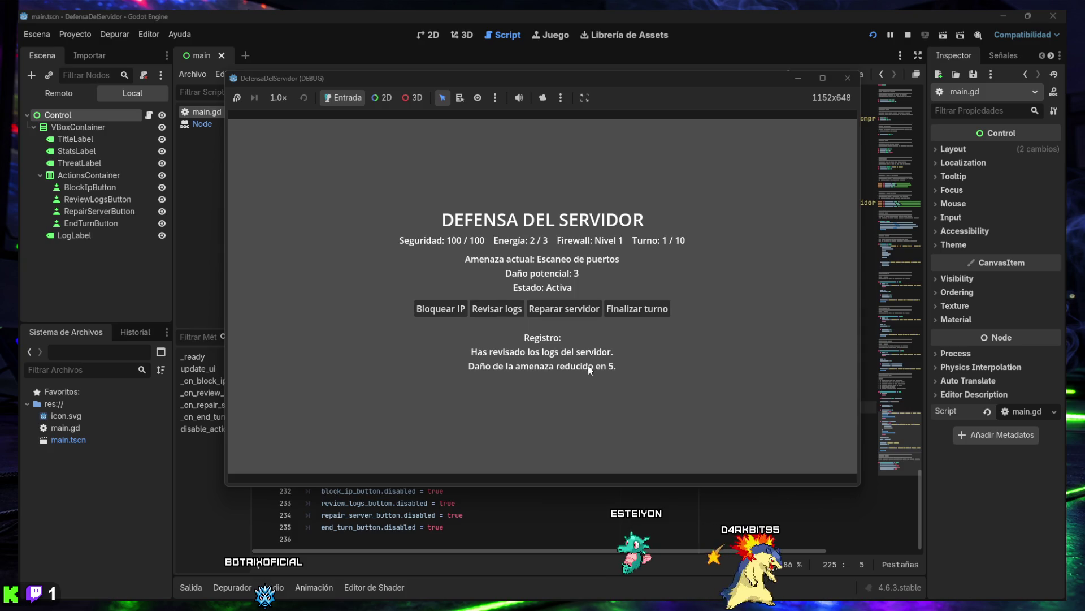
left_click(441, 313)
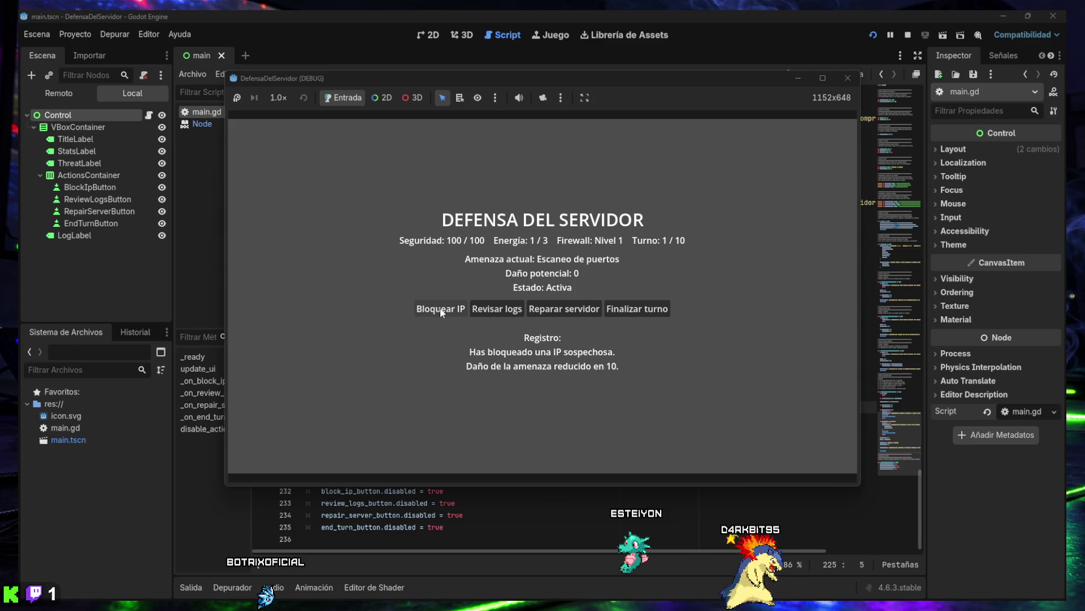
left_click(486, 312)
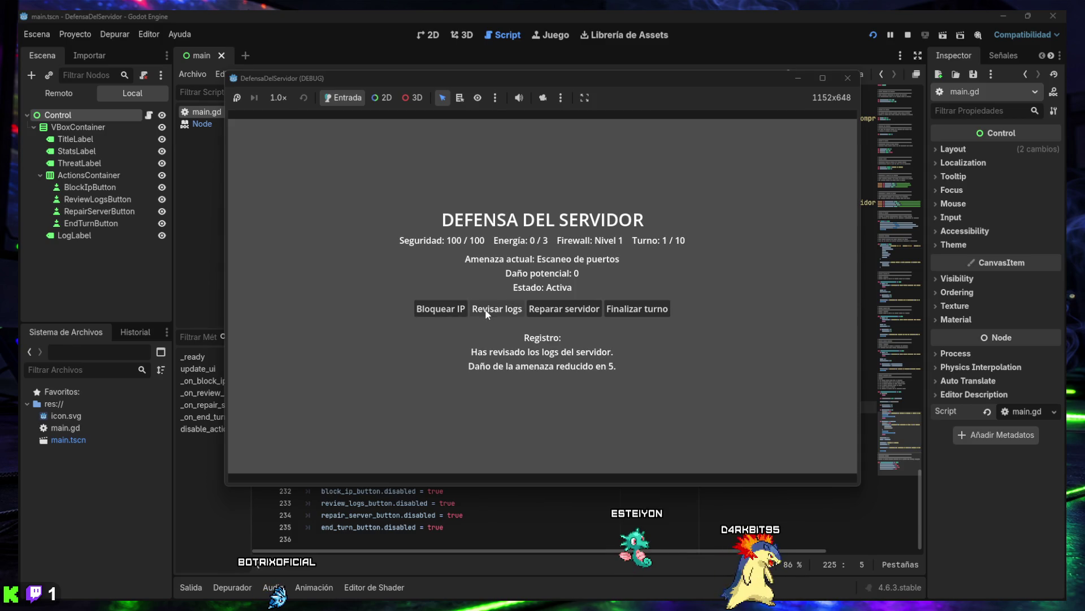
left_click(641, 312)
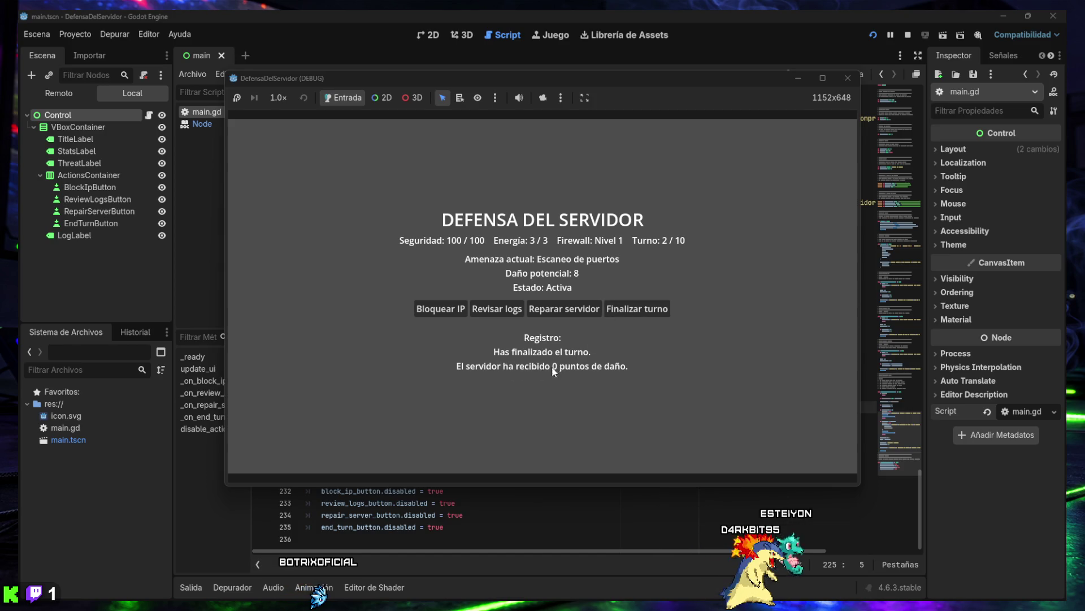
Play turns 2–4: review logs, repair the server, and block an IP, ending each turn
left_click(487, 314)
left_click(625, 309)
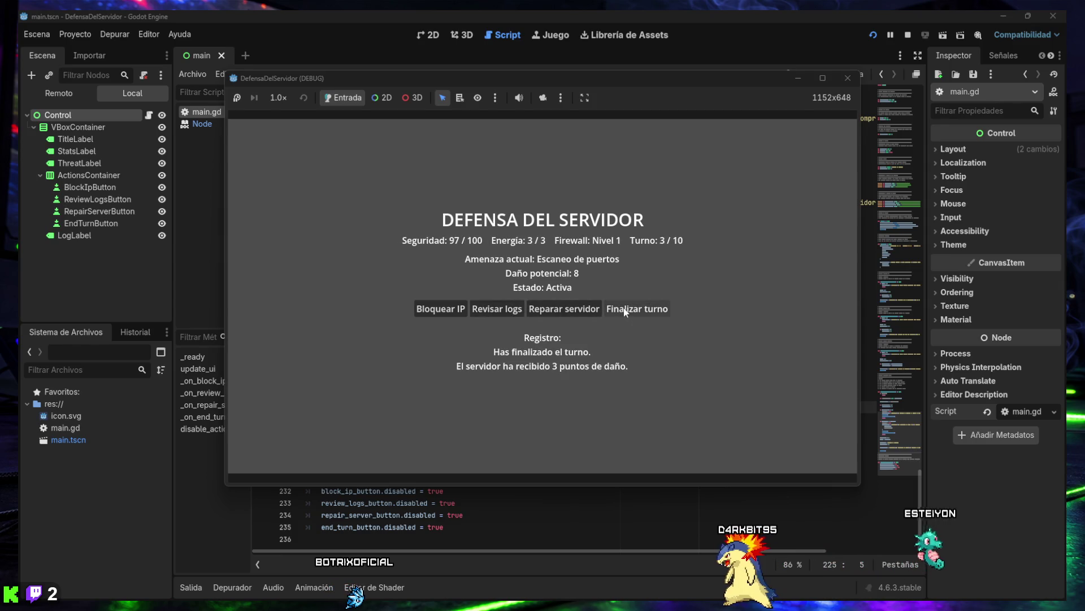
left_click(582, 313)
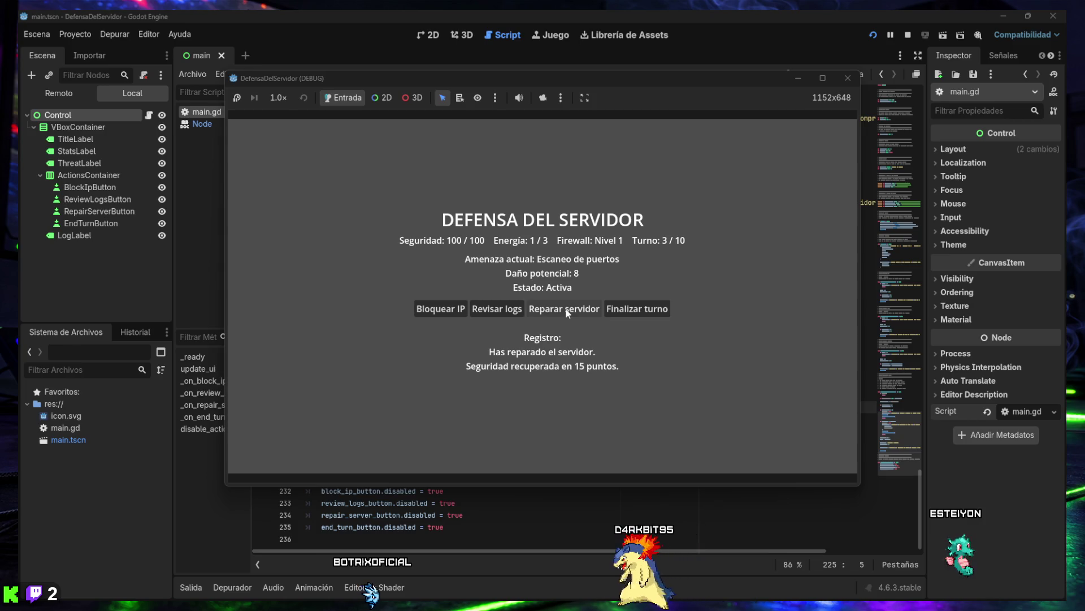
left_click(617, 310)
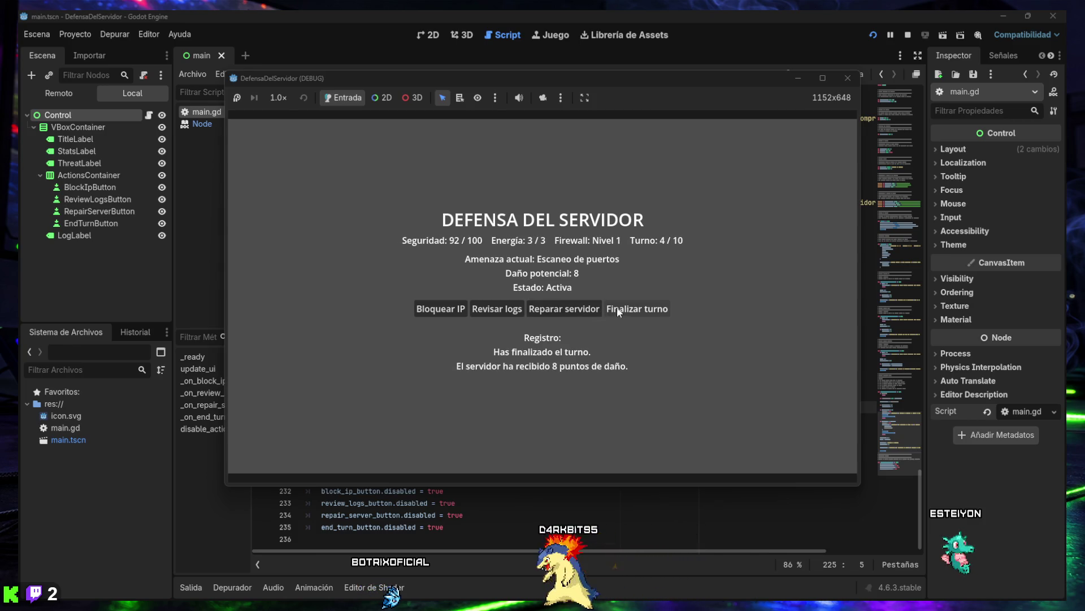
left_click(446, 310)
left_click(619, 308)
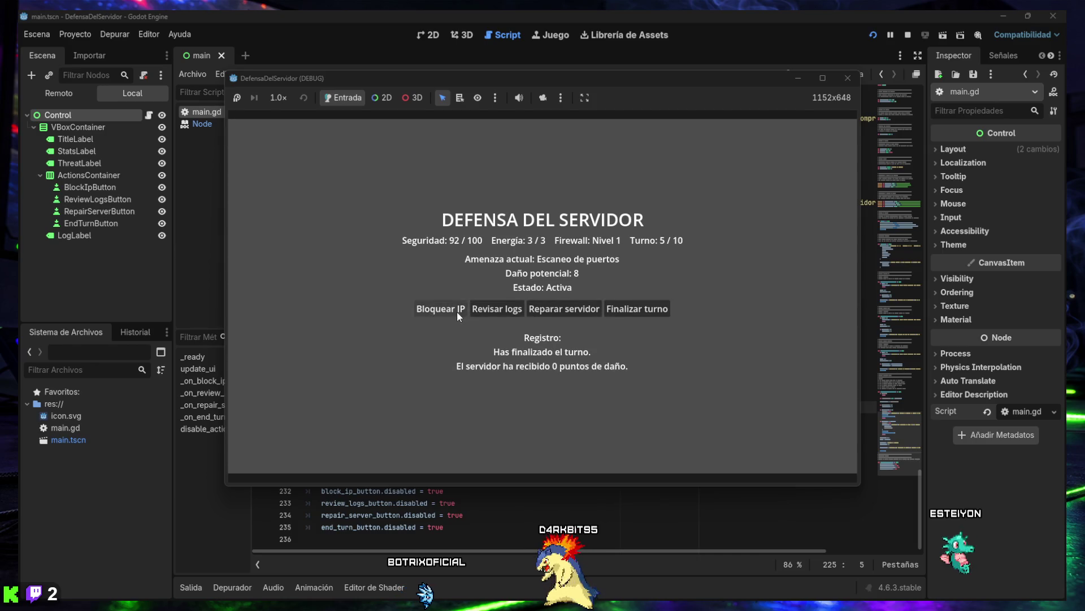
Repair security back to 100, block an IP, end turn 5, and review logs on turn 6
left_click(544, 310)
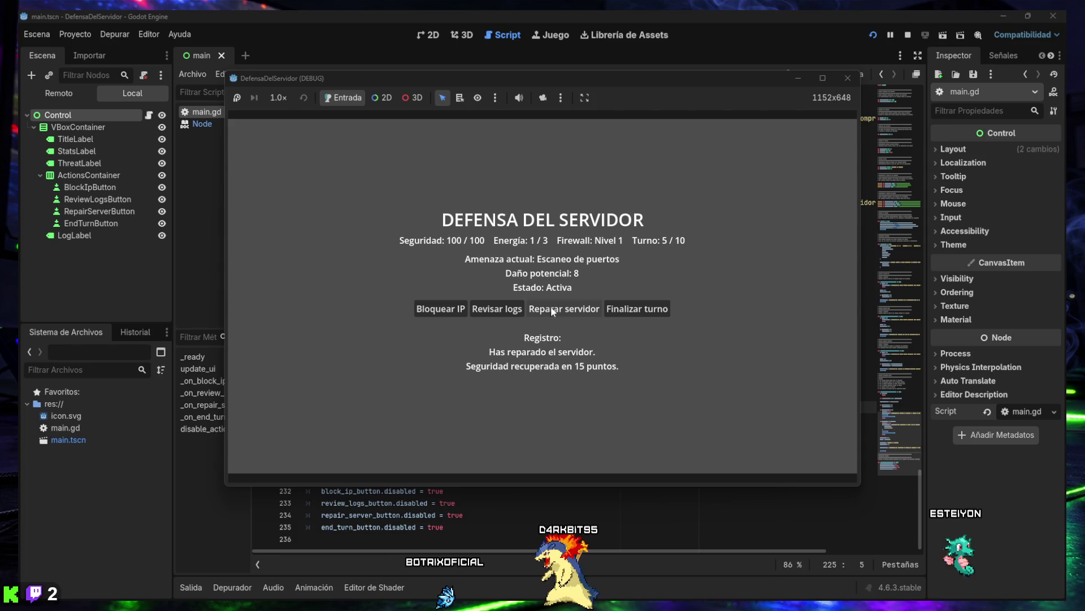
left_click(452, 307)
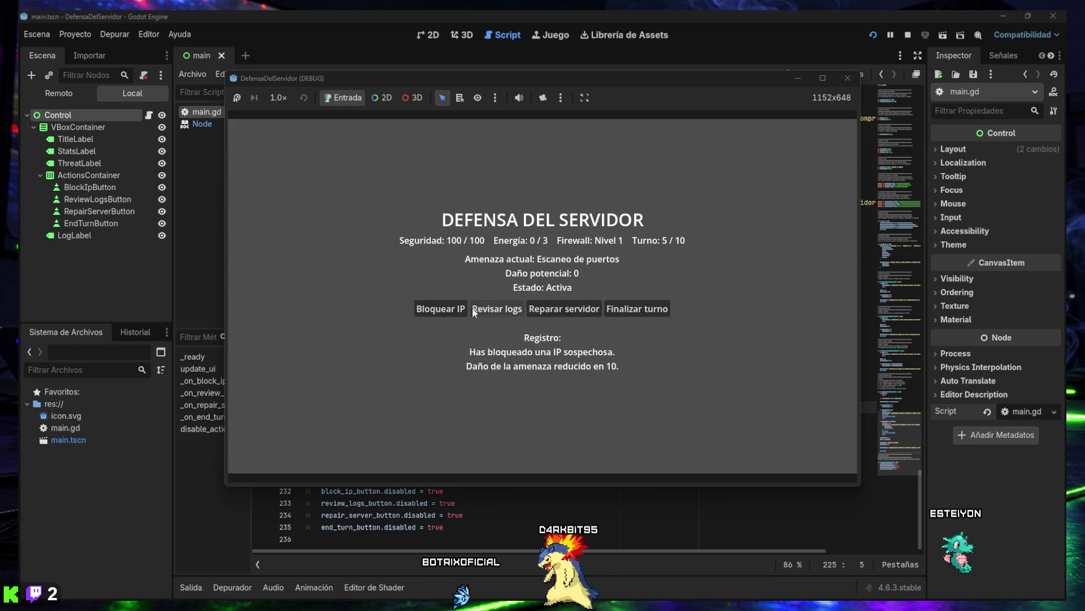
left_click(628, 315)
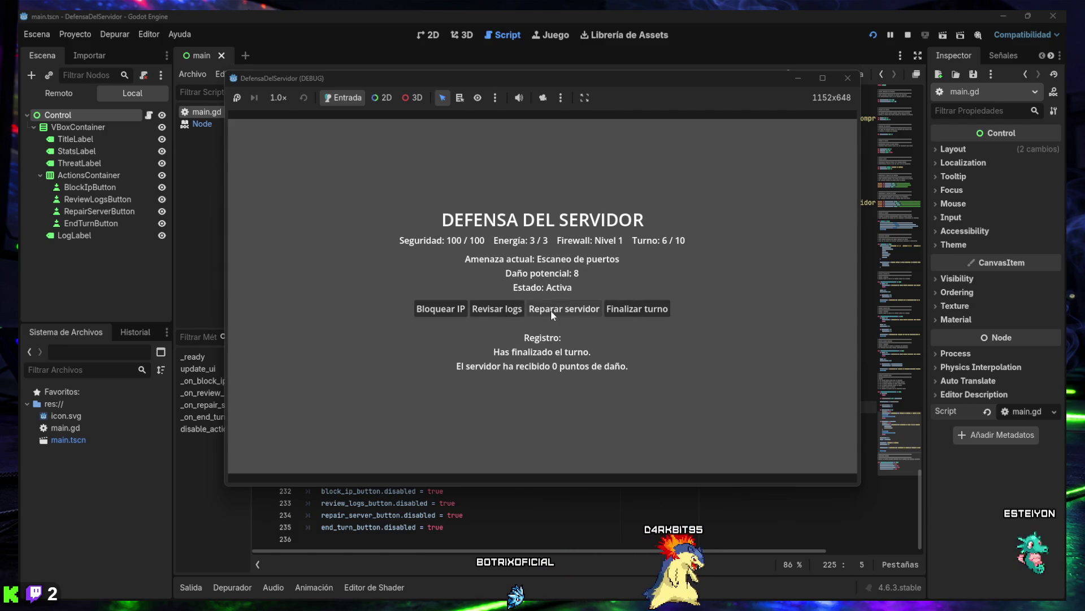
left_click(493, 310)
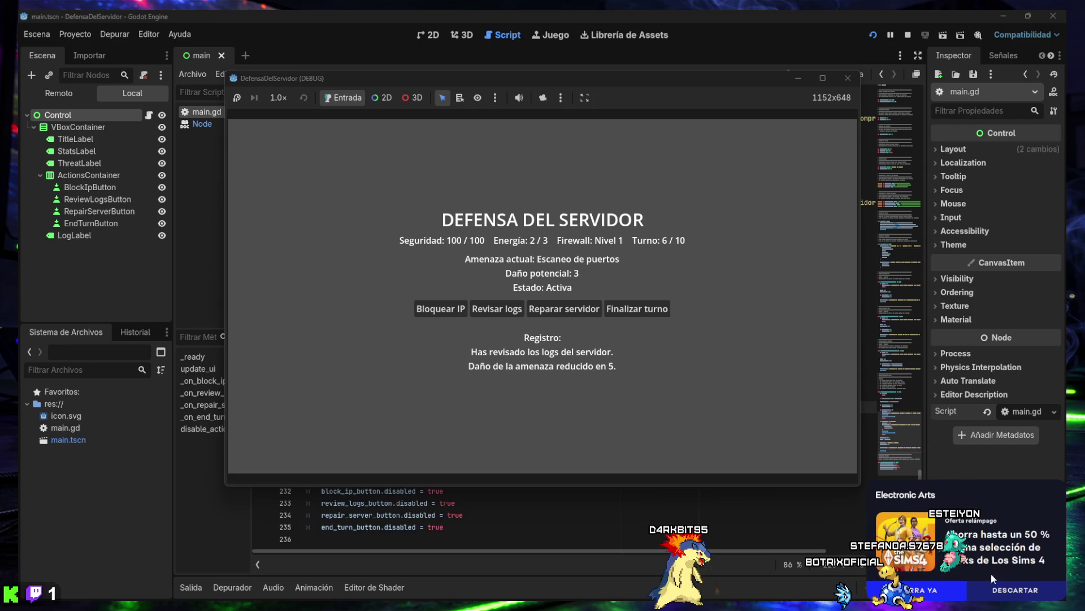
Dismiss the Electronic Arts store notification and block a suspicious IP on turn 6
left_click(1004, 593)
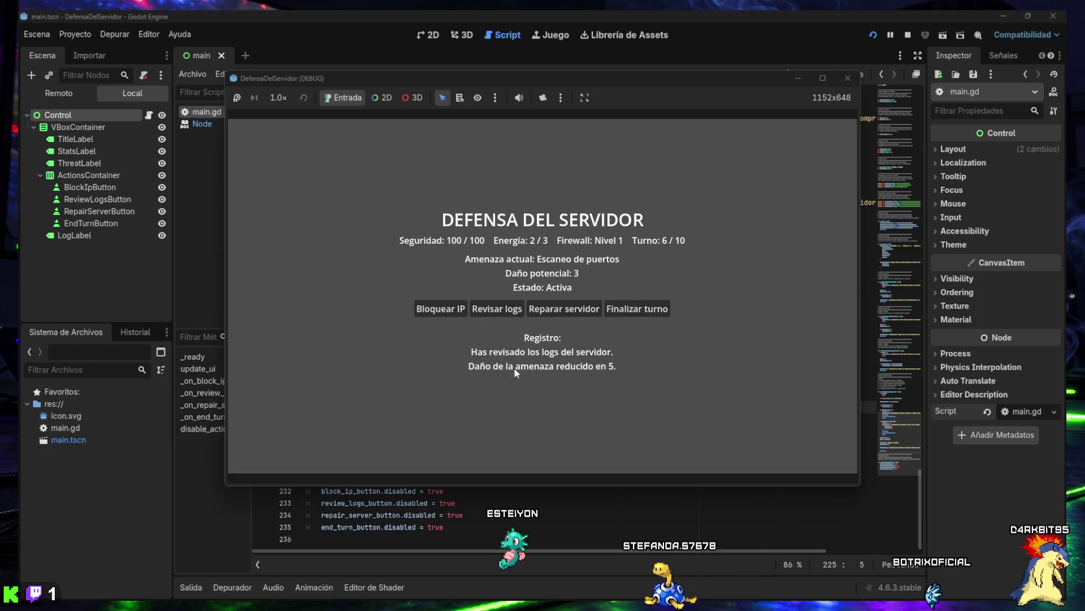
left_click(445, 311)
Block an IP and end each turn through turn 9, then end turn 10 for VICTORIA at 92 security
left_click(638, 310)
left_click(456, 313)
left_click(631, 310)
left_click(452, 311)
left_click(633, 309)
left_click(447, 313)
left_click(636, 310)
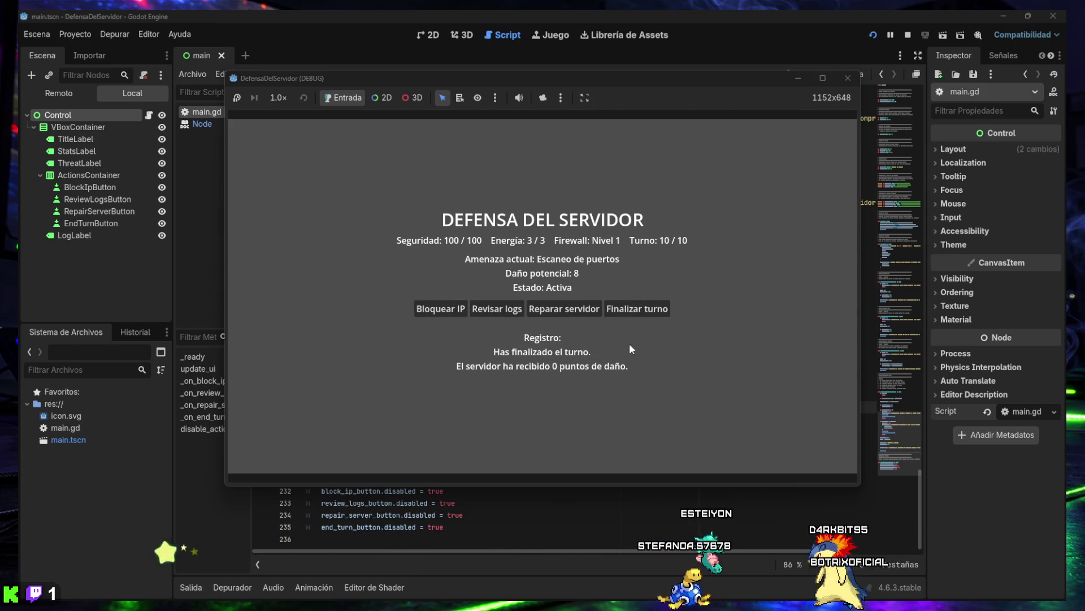
left_click(634, 311)
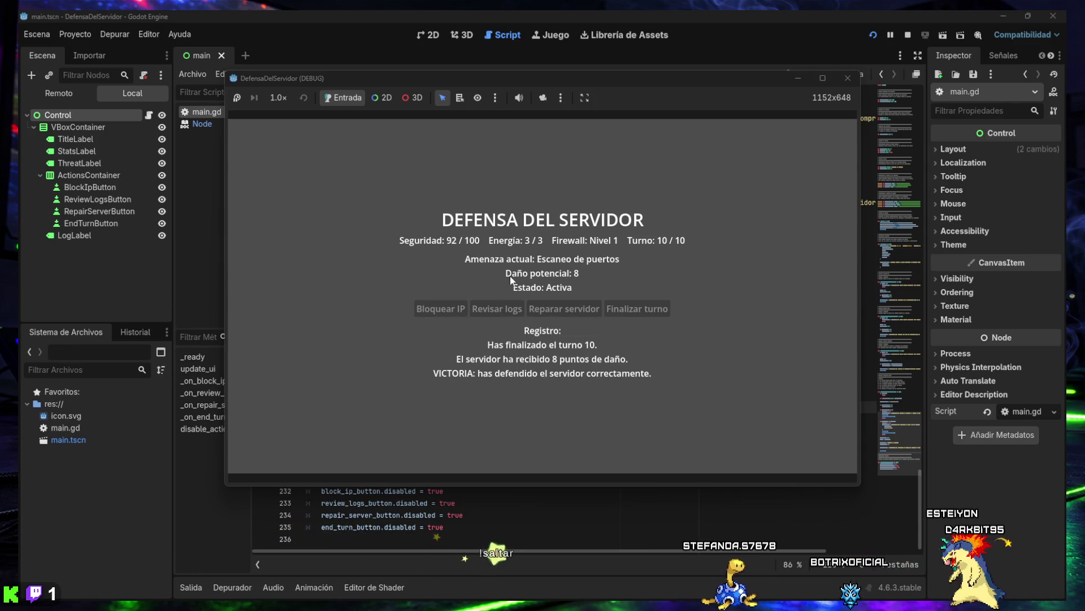
key("super+shift+s")
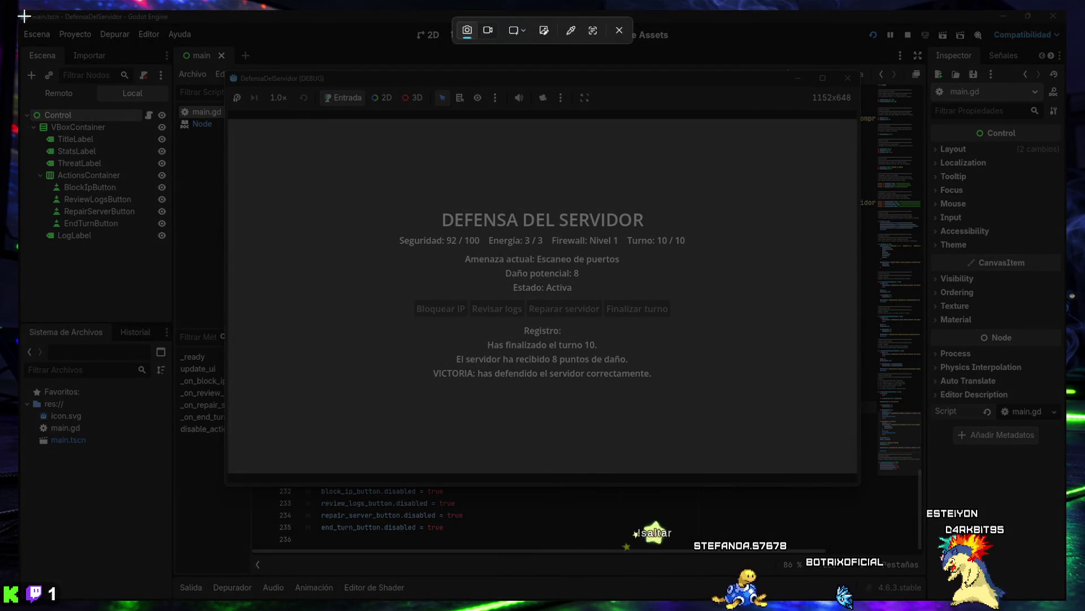
Snip the full screen showing the Godot editor and the game's VICTORIA screen
mouse_move(18, 10)
left_mouse_down()
mouse_move(626, 376)
mouse_move(1018, 550)
mouse_move(1068, 603)
left_mouse_up()
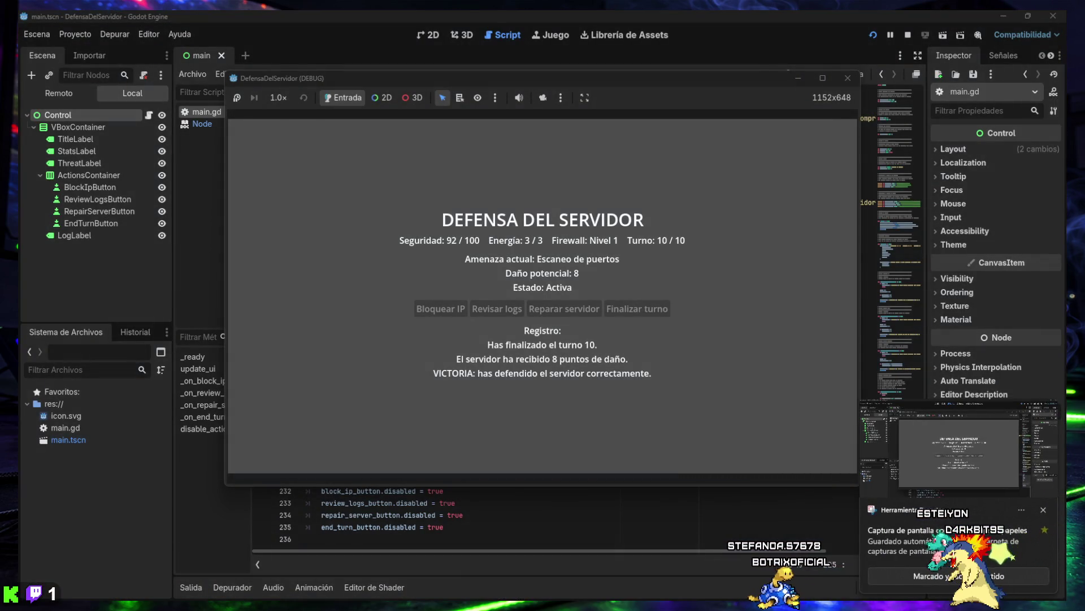
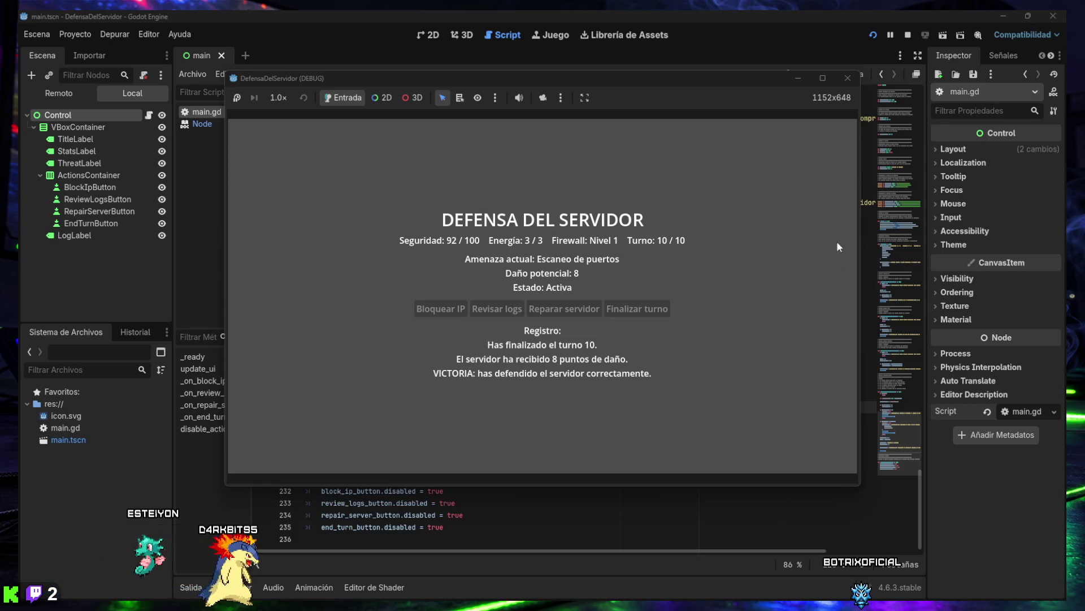
Close the game window and select main.gd's AMENAZA ACTUAL block with threat_name and threat_damage
left_click(845, 81)
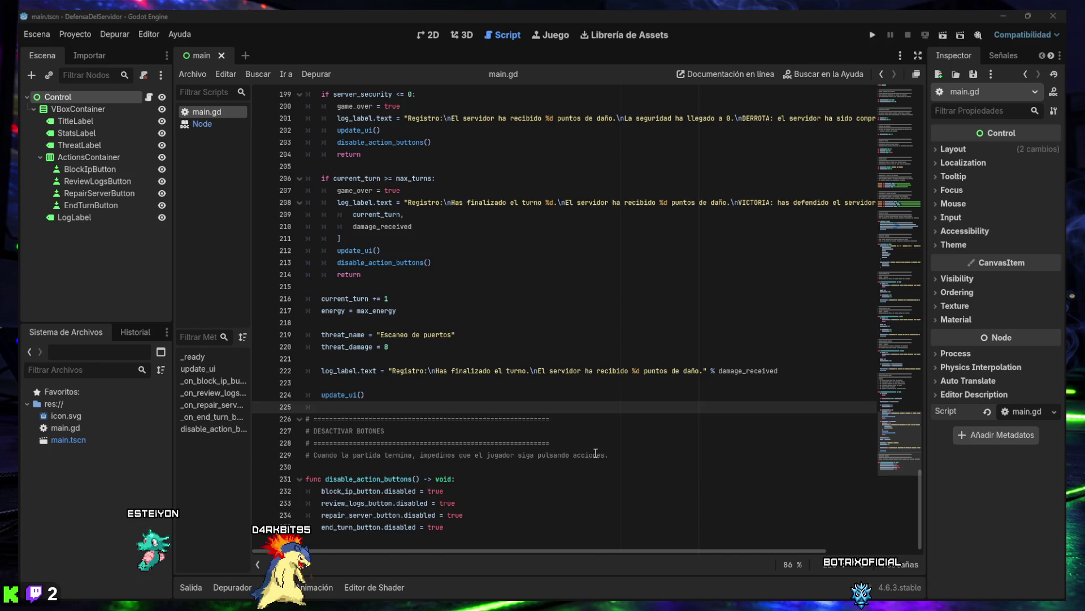
scroll(595, 452, "up", 10)
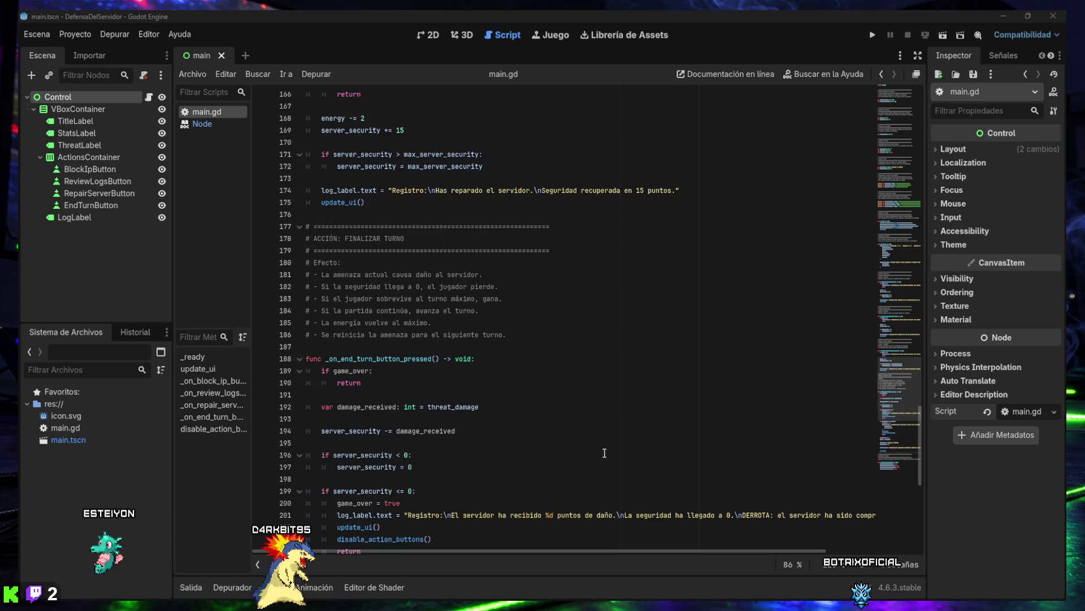
scroll(726, 450, "up", 12)
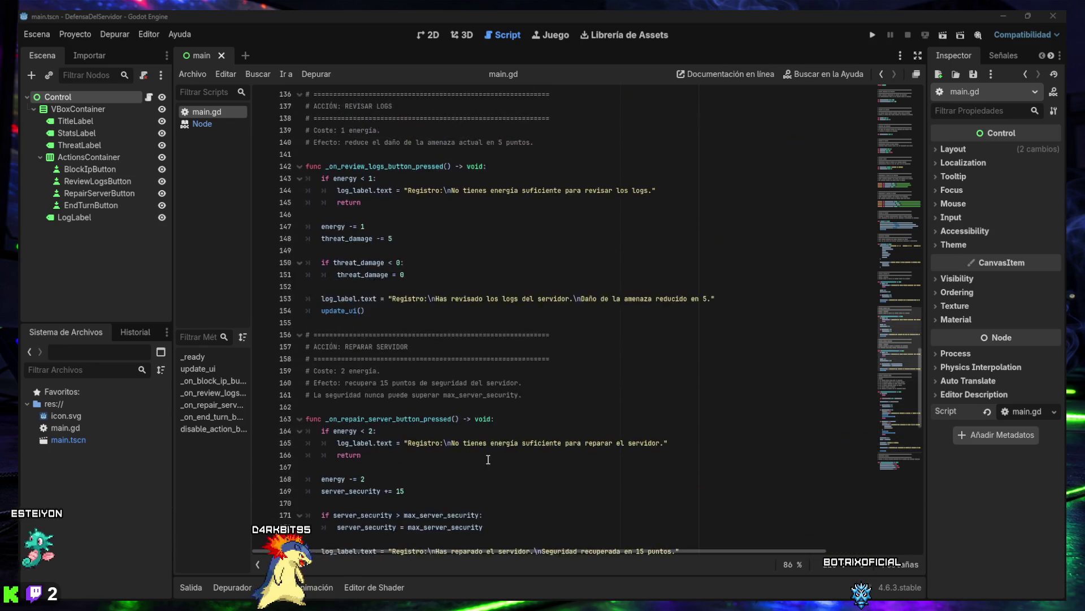
scroll(473, 450, "up", 14)
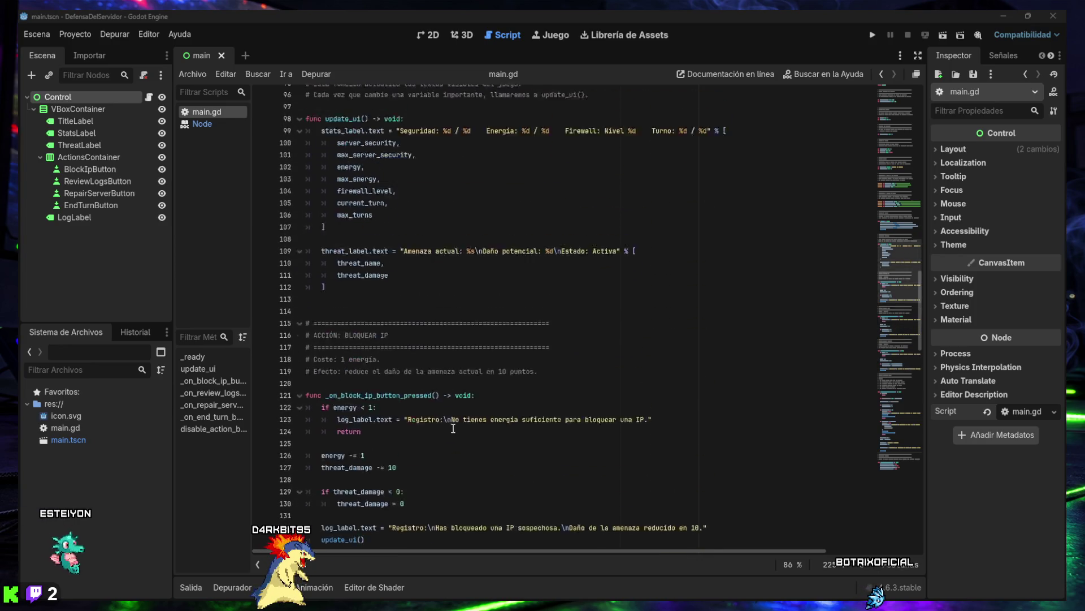
scroll(361, 296, "up", 9)
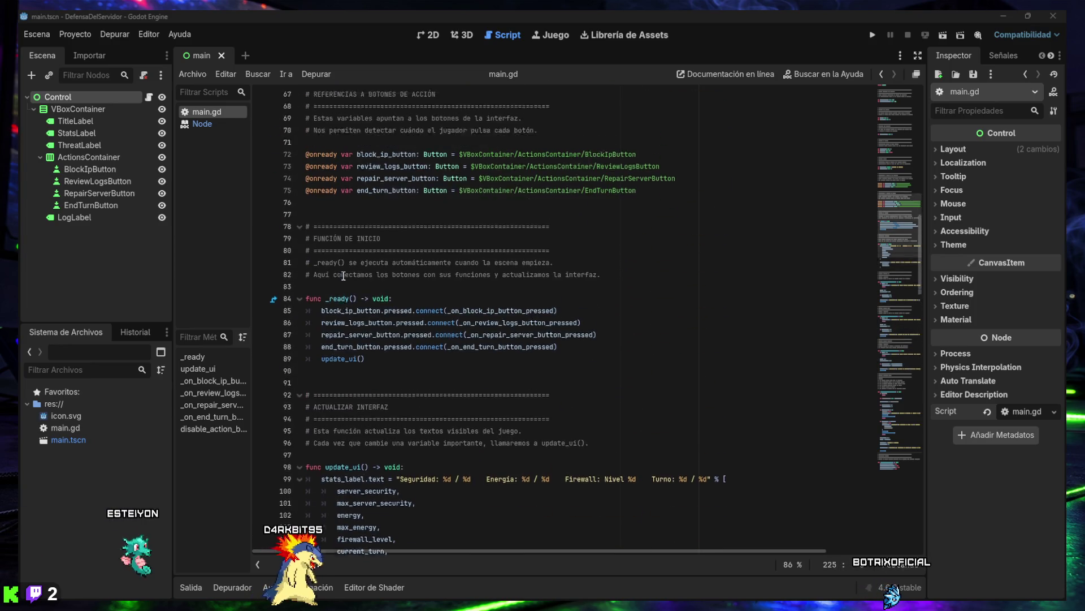
scroll(343, 276, "up", 6)
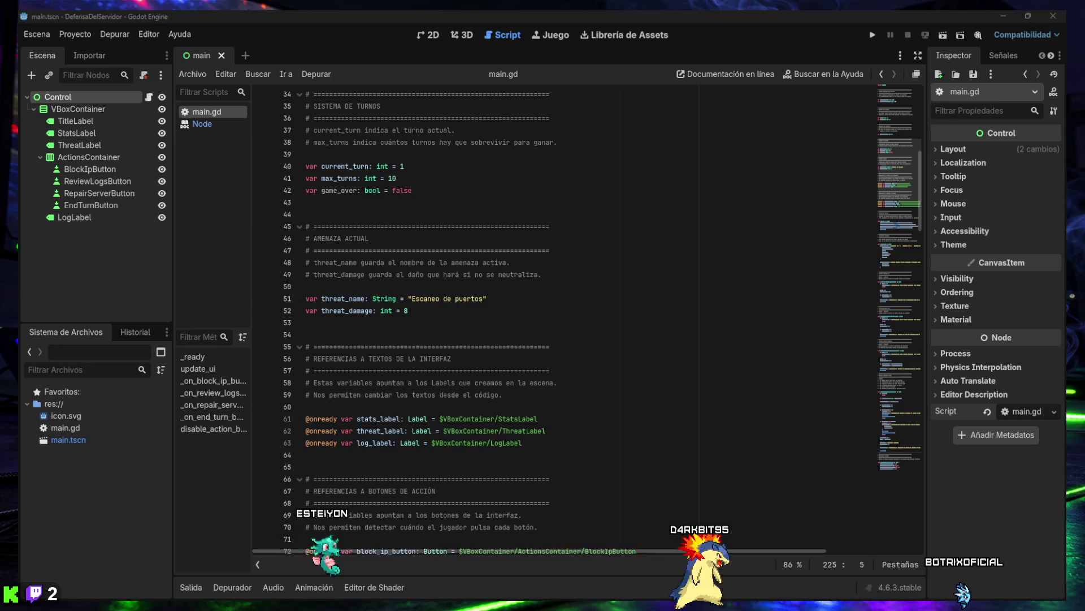
mouse_move(453, 310)
left_mouse_down()
mouse_move(316, 306)
mouse_move(288, 229)
left_mouse_up()
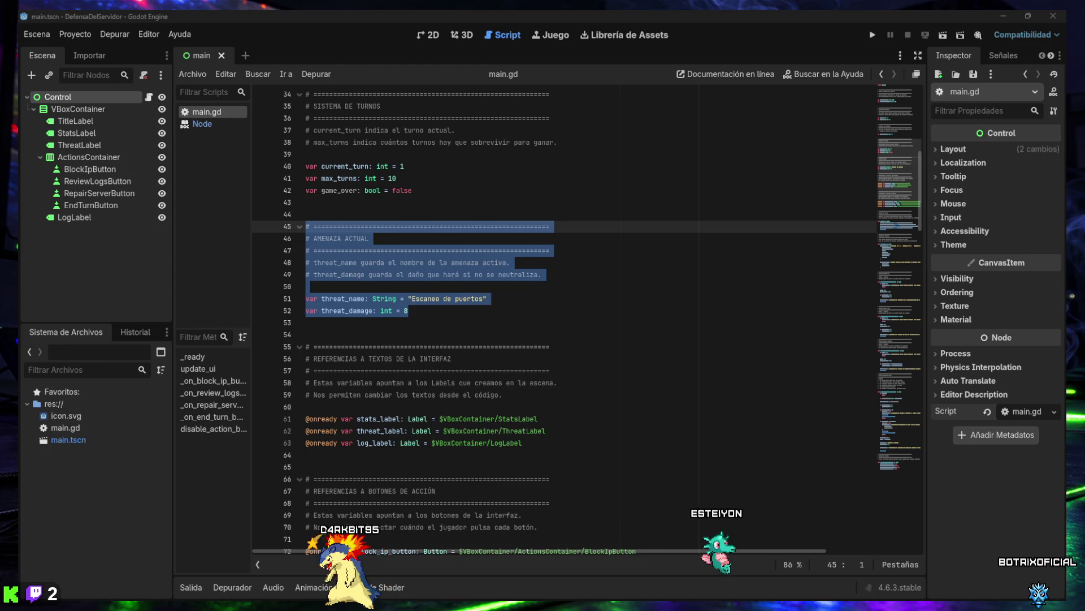
Replace lines 45–52 with an AMENAZAS DISPONIBLES threats Array of five threats, damage 8 to 20
left_click(343, 253)
left_click_drag(434, 313, 300, 232)
key("ctrl+v")
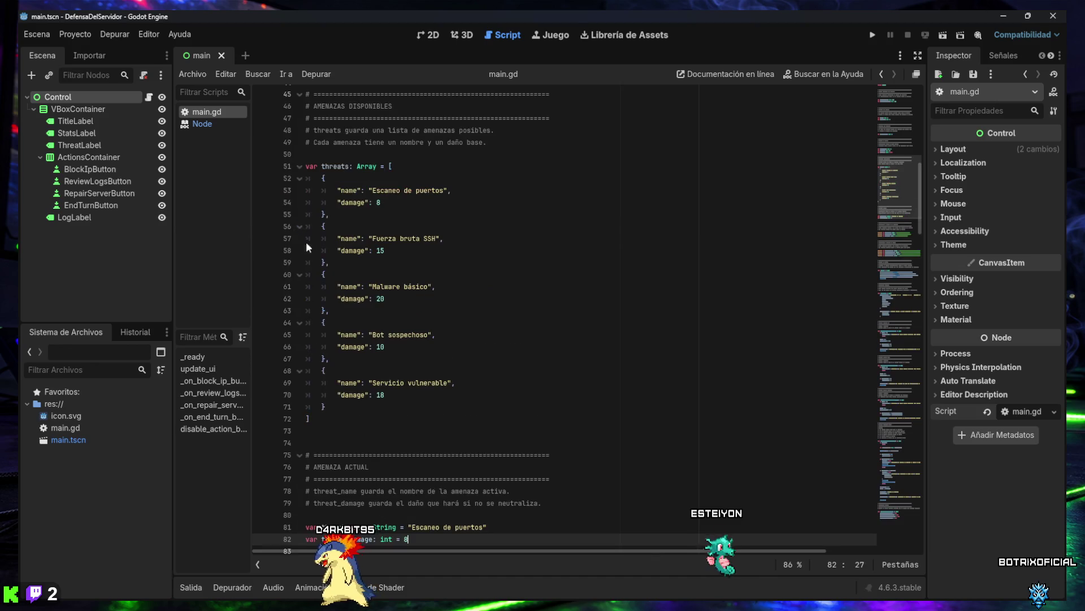
scroll(405, 376, "up", 2)
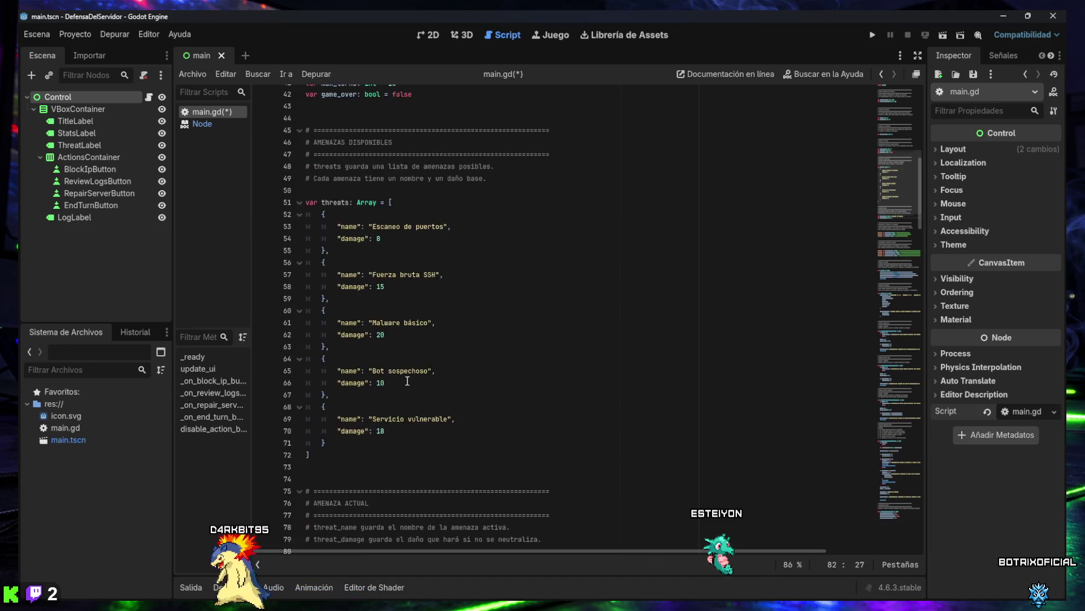
scroll(392, 360, "up", 1)
scroll(388, 365, "down", 4)
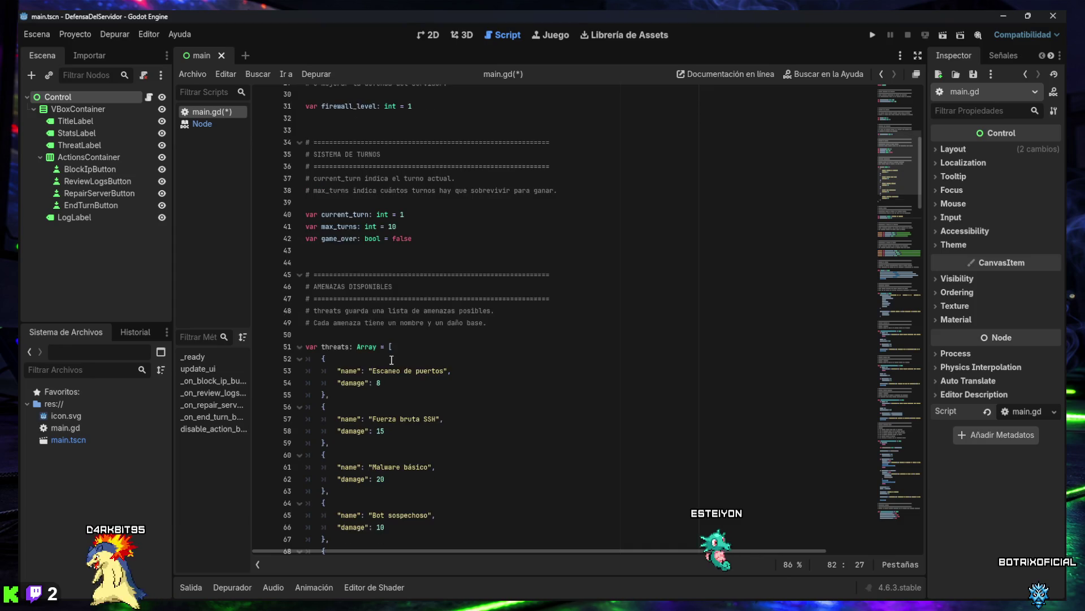
scroll(385, 369, "down", 4)
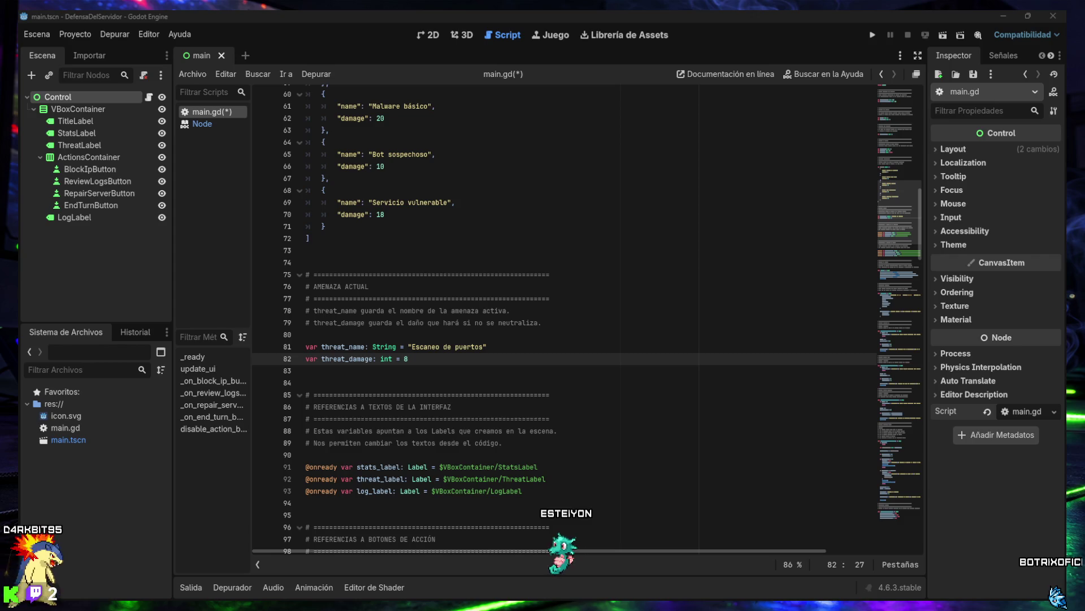
Search main.gd for update_ui and scroll through its 9 matches
left_click(489, 437)
key("ctrl+f")
type("update_ui(")
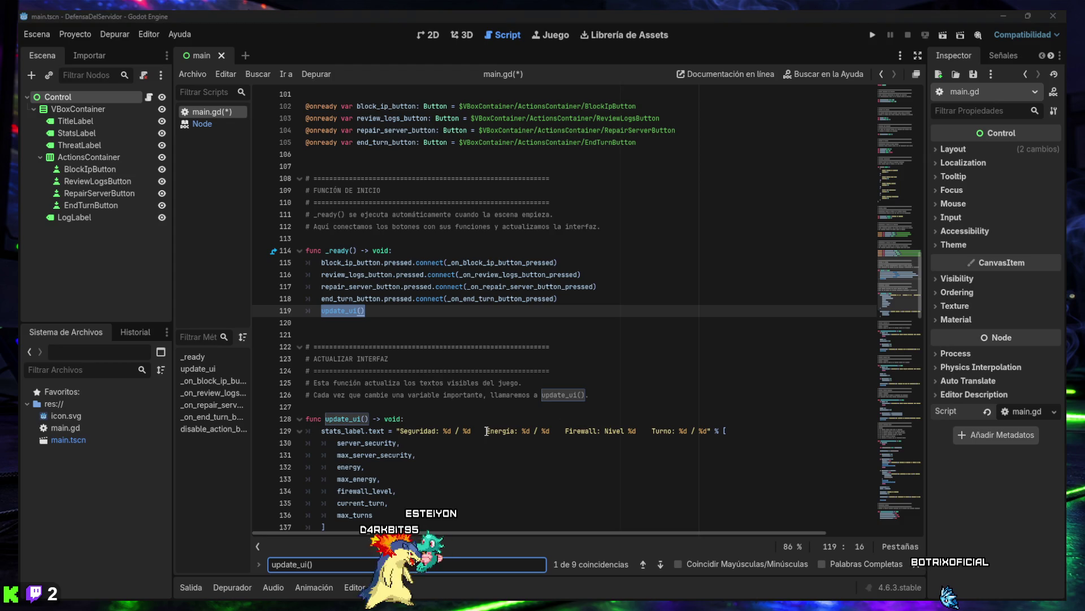
scroll(487, 432, "down", 10)
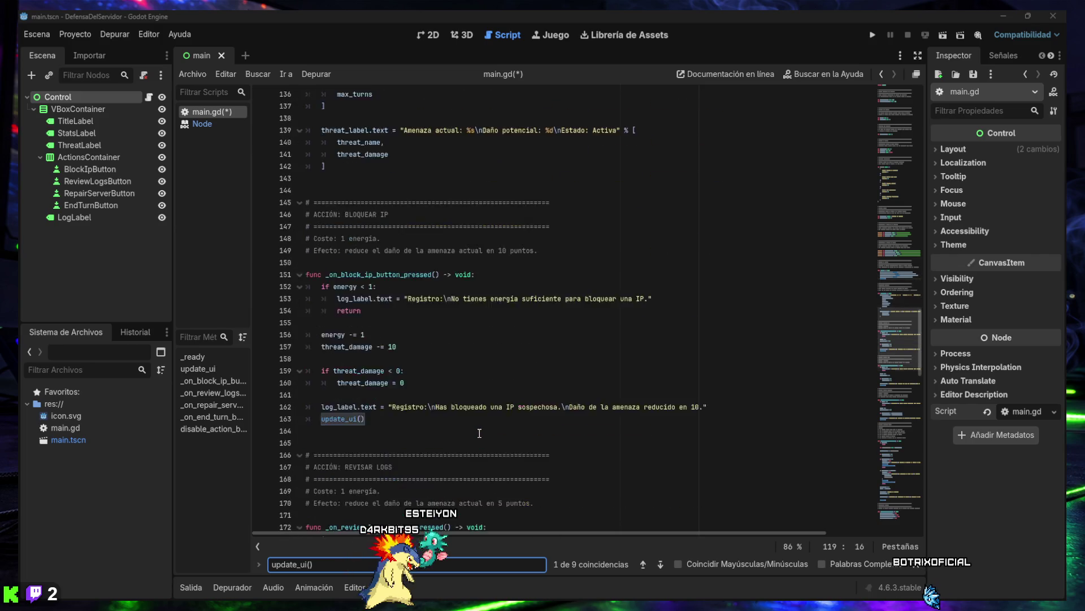
scroll(480, 433, "down", 12)
scroll(479, 433, "down", 12)
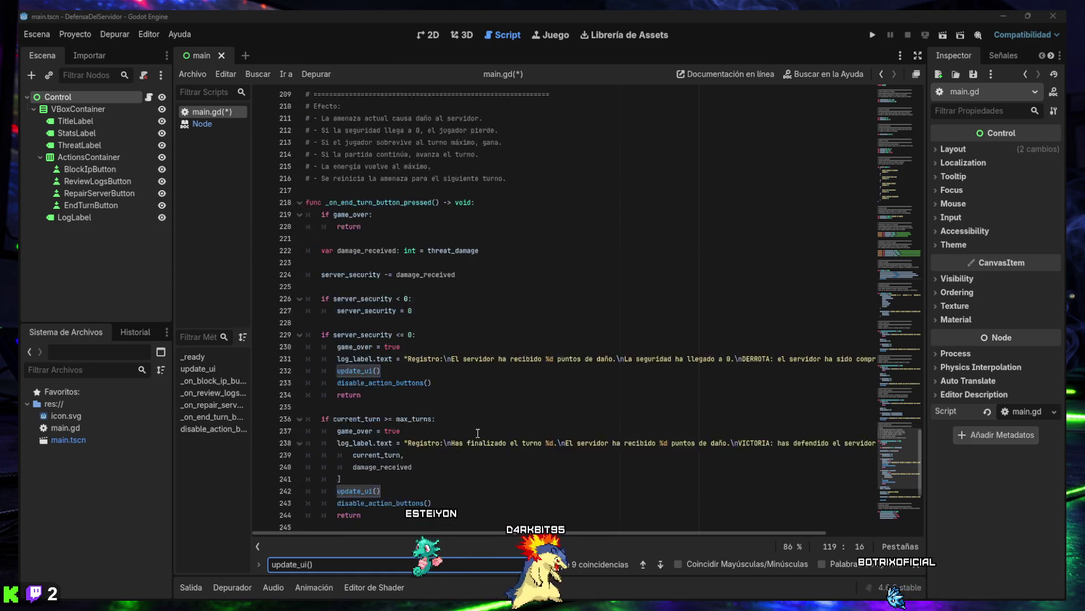
scroll(478, 433, "down", 6)
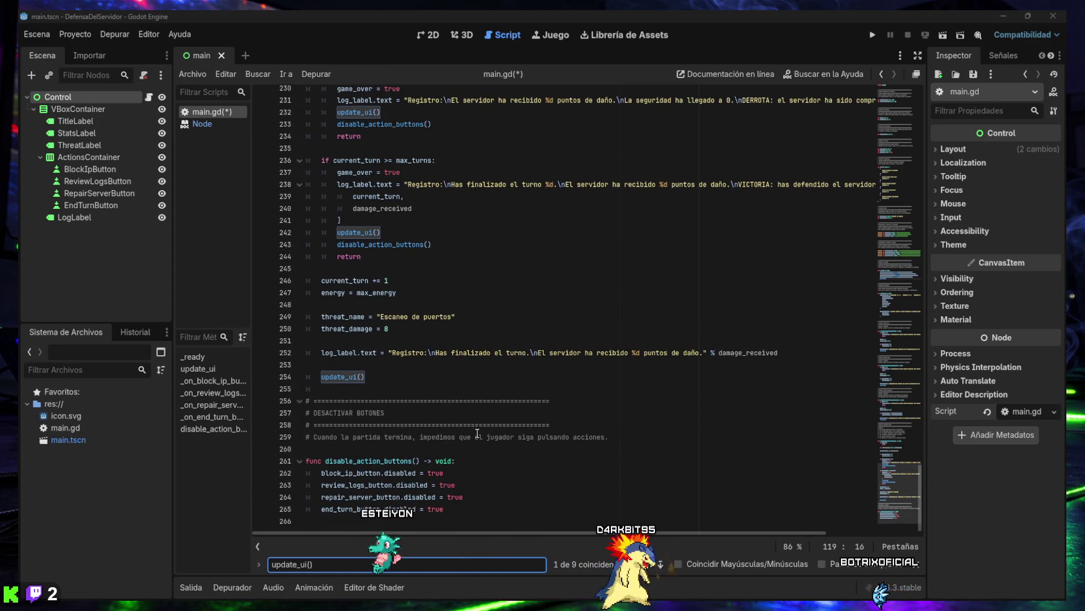
scroll(478, 433, "up", 7)
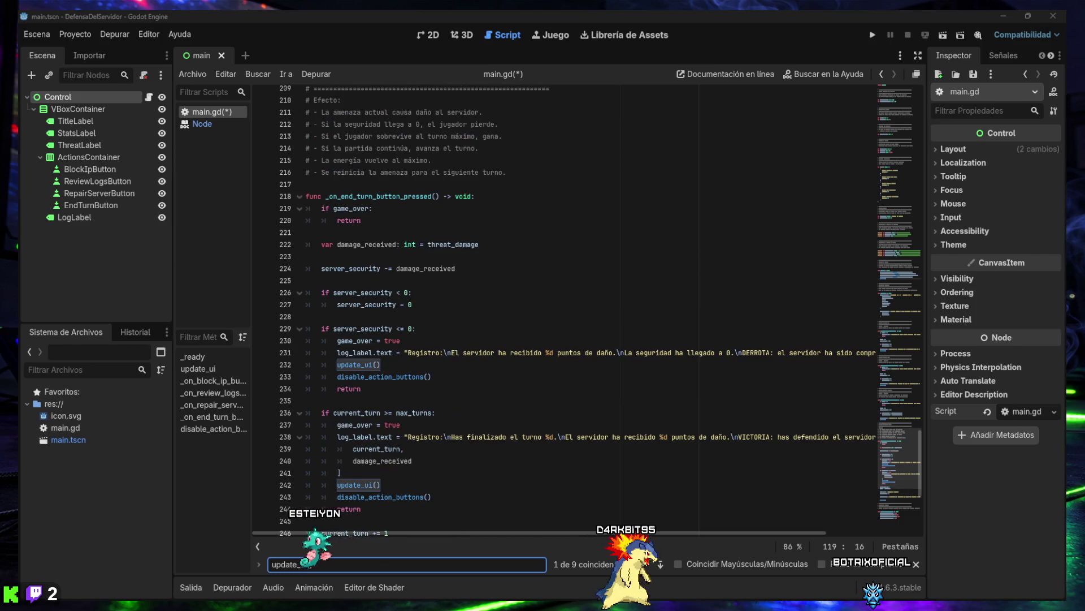